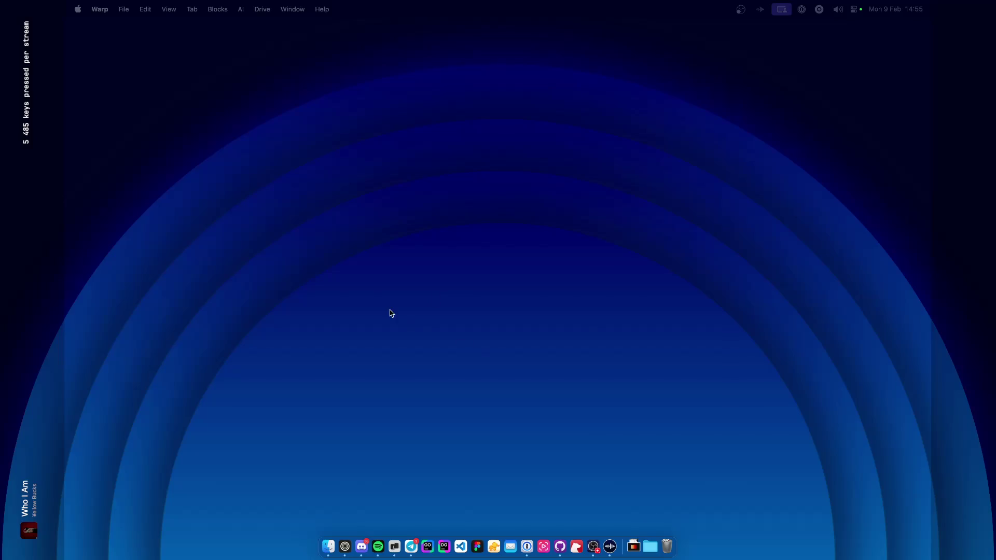
# Open a new Zen browser window from the Dock icon's menu.
pyautogui.rightClick(345, 546)
pyautogui.click(370, 456)
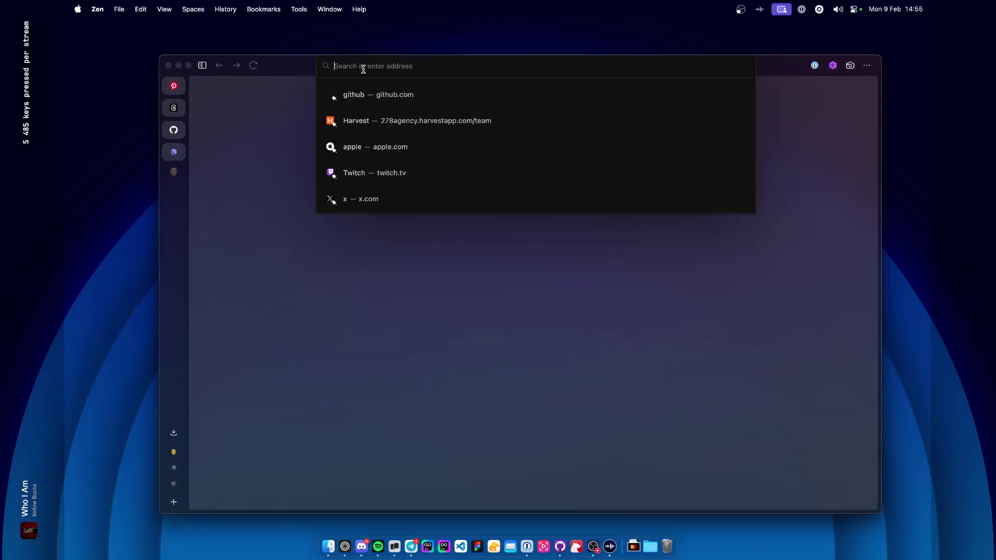
# Search Google for 'asus pro art' and look over the ASUS ProArt results.
pyautogui.write('asus pro art')
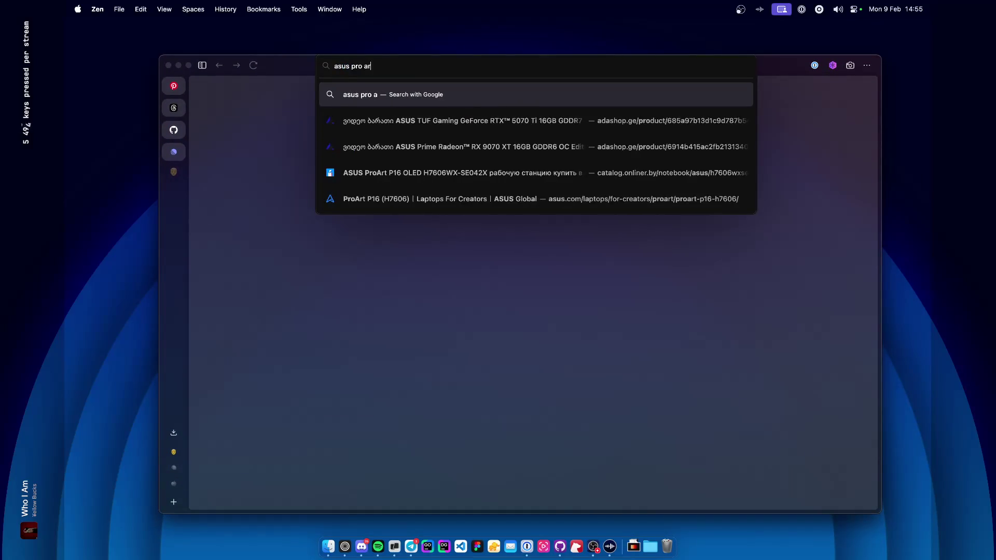
pyautogui.press('Return')
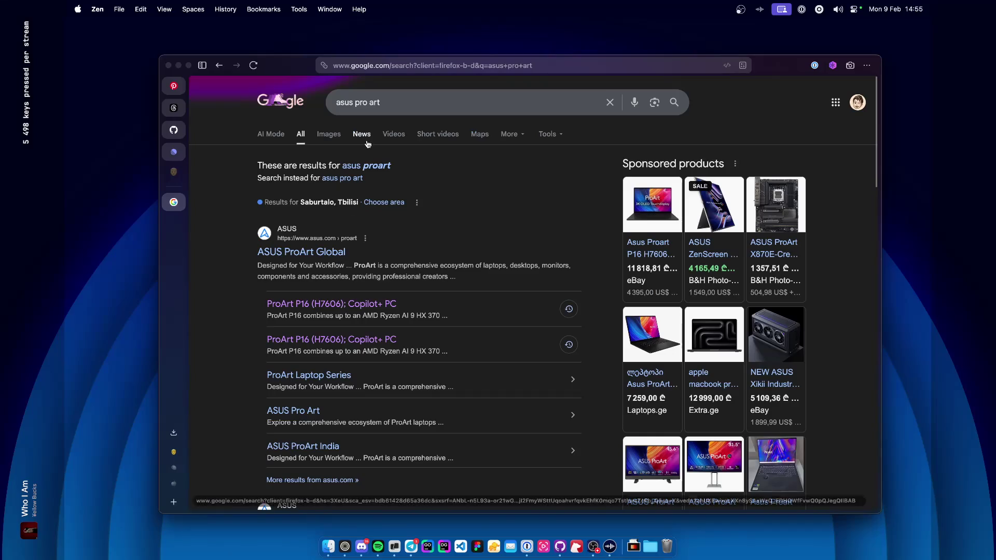
pyautogui.scroll(-5, 345, 249)
pyautogui.scroll(3, 348, 232)
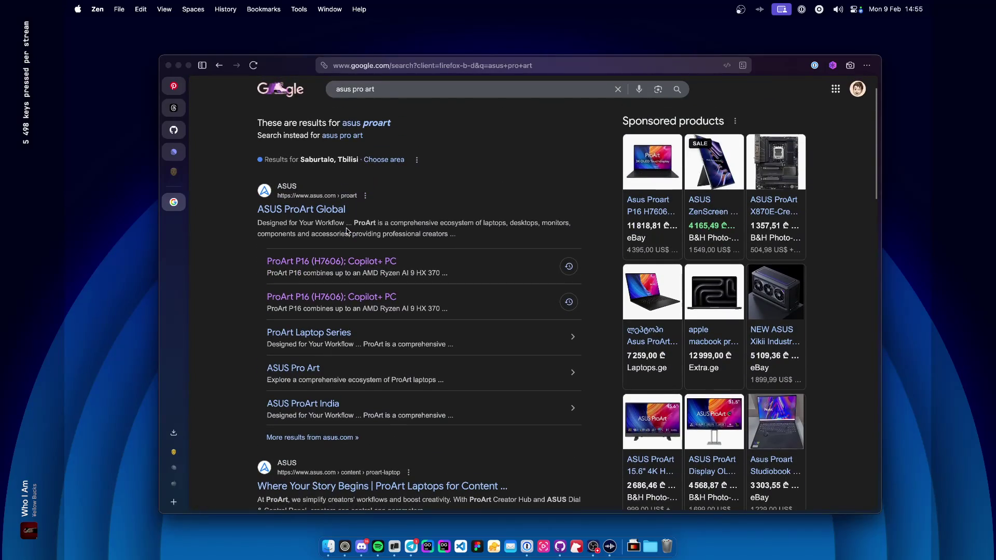
pyautogui.scroll(2, 343, 218)
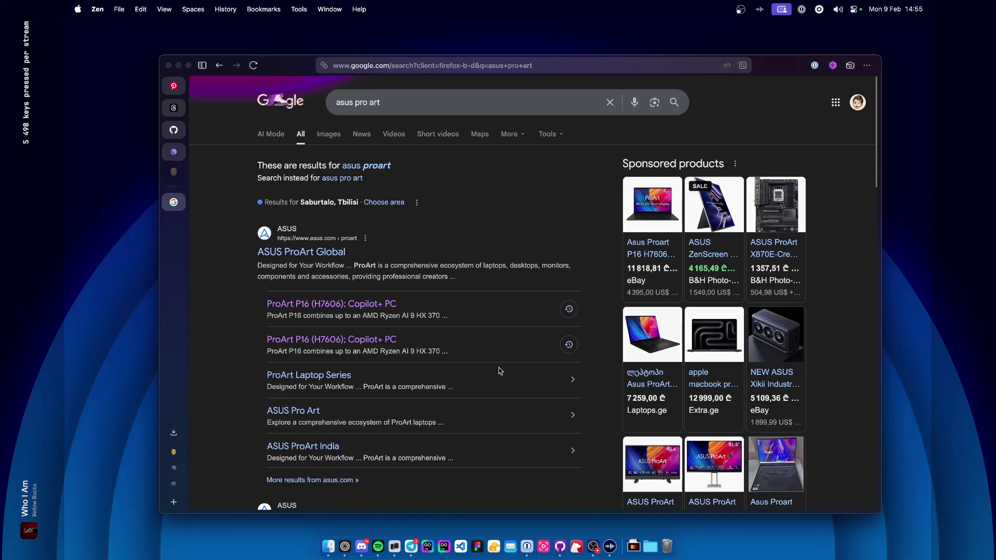
pyautogui.scroll(-5, 500, 371)
pyautogui.scroll(5, 467, 370)
pyautogui.click(407, 102)
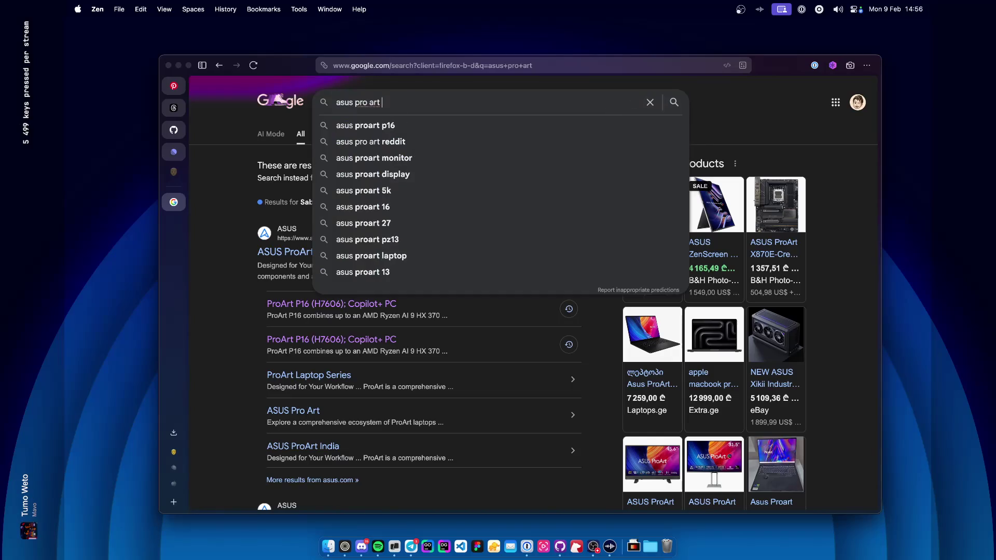
pyautogui.click(267, 185)
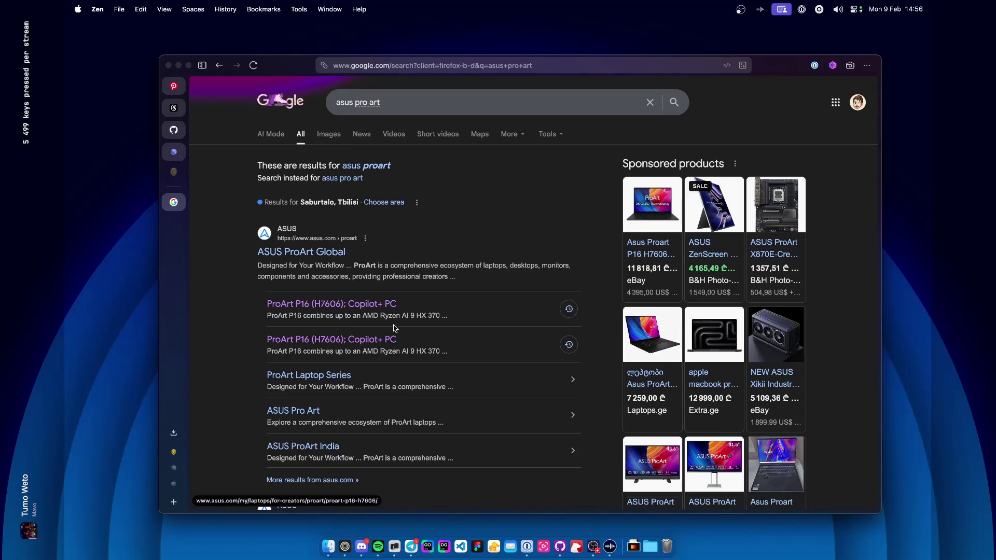
pyautogui.click(422, 70)
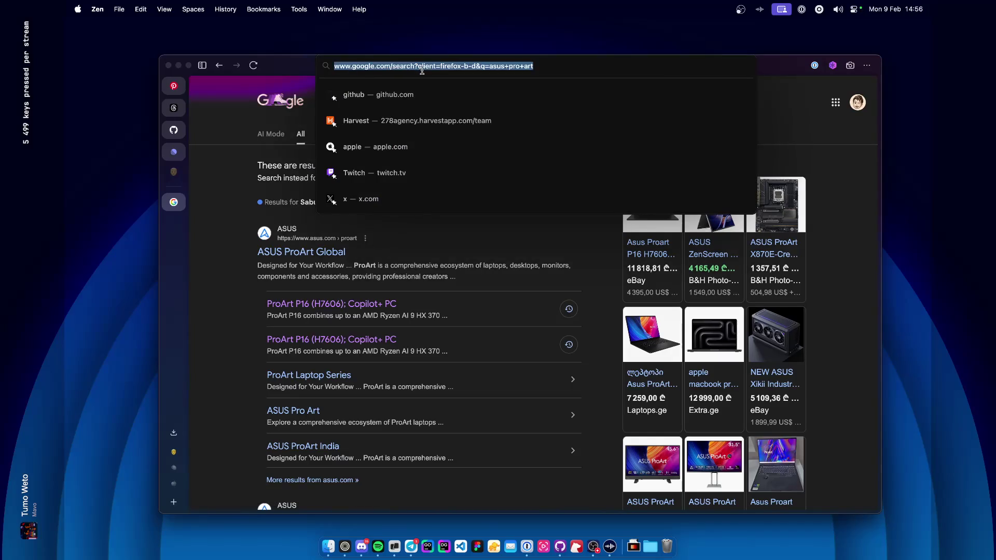
# Go to onliner.by and search its catalog for 'asus pro art'.
pyautogui.write('onliner.by')
pyautogui.press('Return')
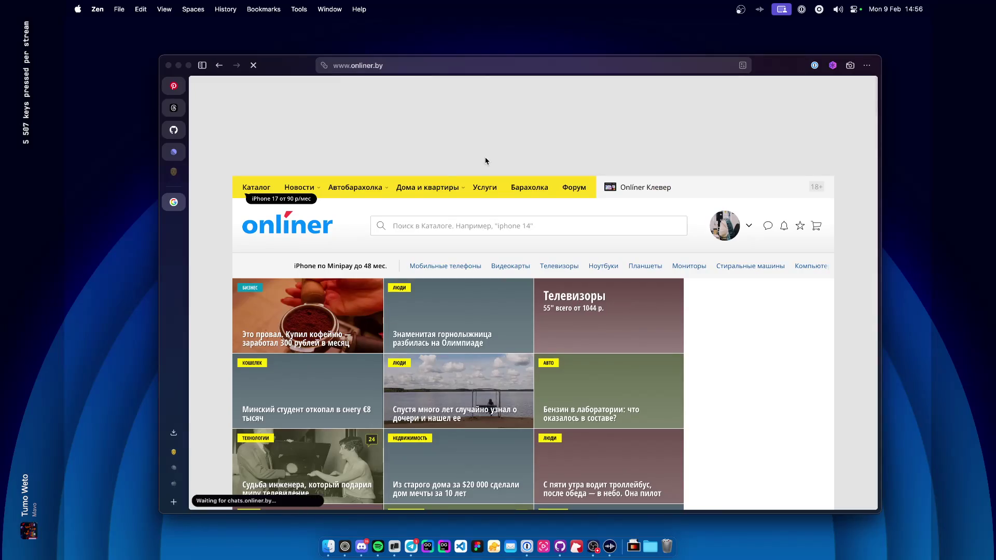
pyautogui.write('pro')
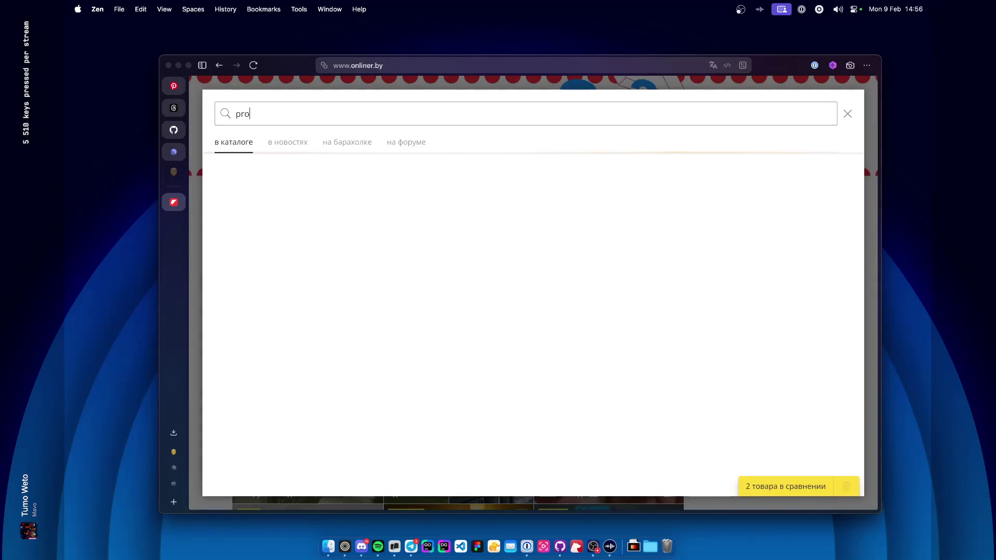
pyautogui.press('super+a')
pyautogui.write('as')
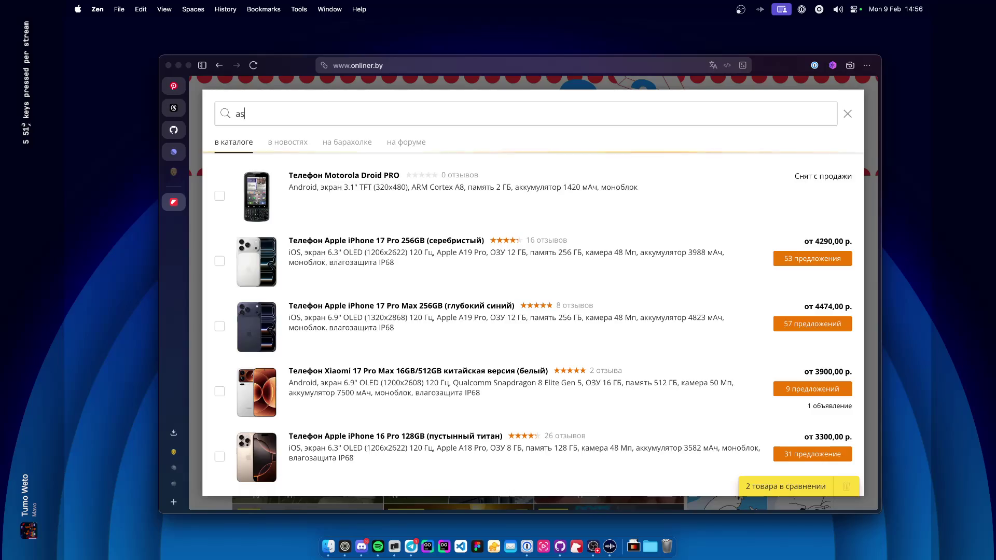
pyautogui.write('us pro art')
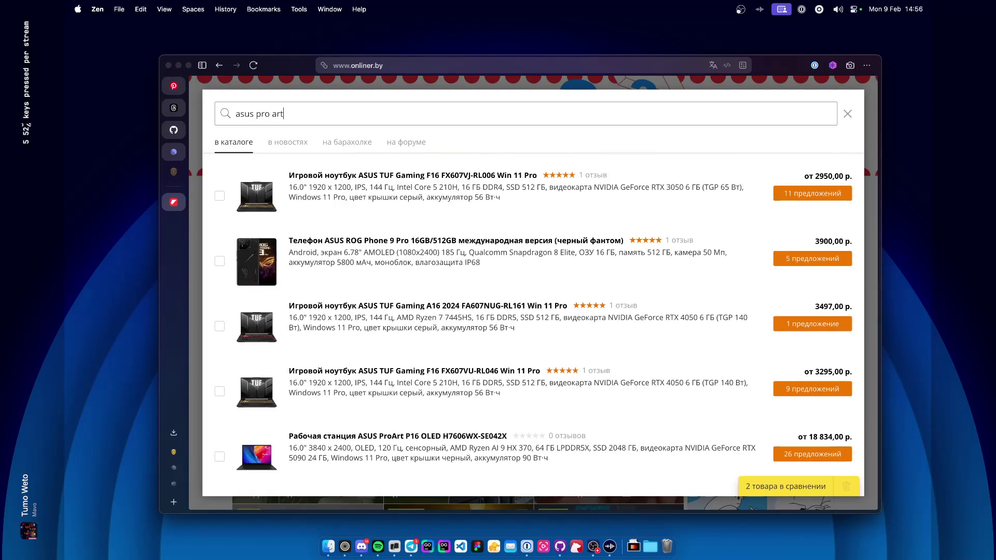
# Open the ProArt P16 OLED H7606WX-SE042X result, then the listing of all ASUS laptops.
pyautogui.click(437, 197)
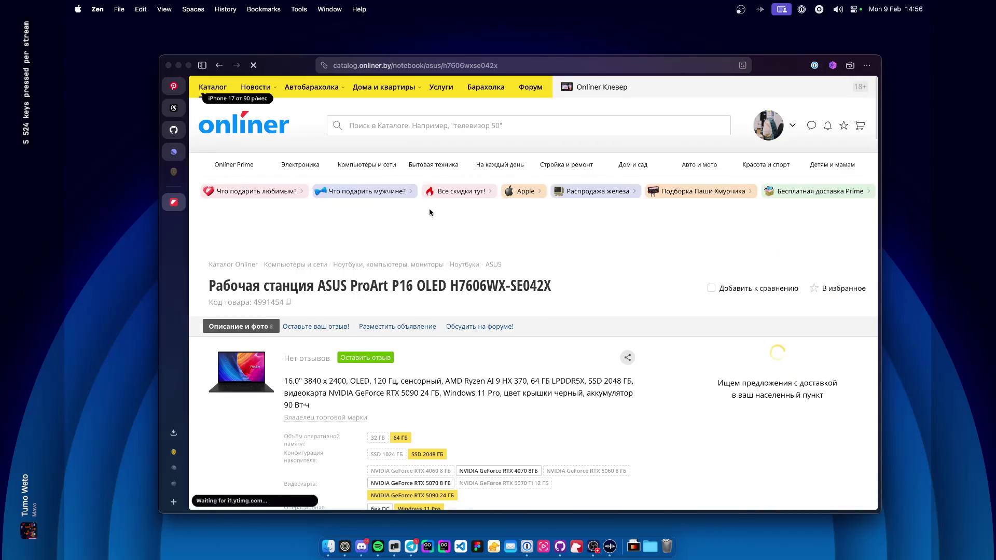
pyautogui.click(491, 270)
pyautogui.scroll(-5, 321, 347)
pyautogui.scroll(-10, 321, 348)
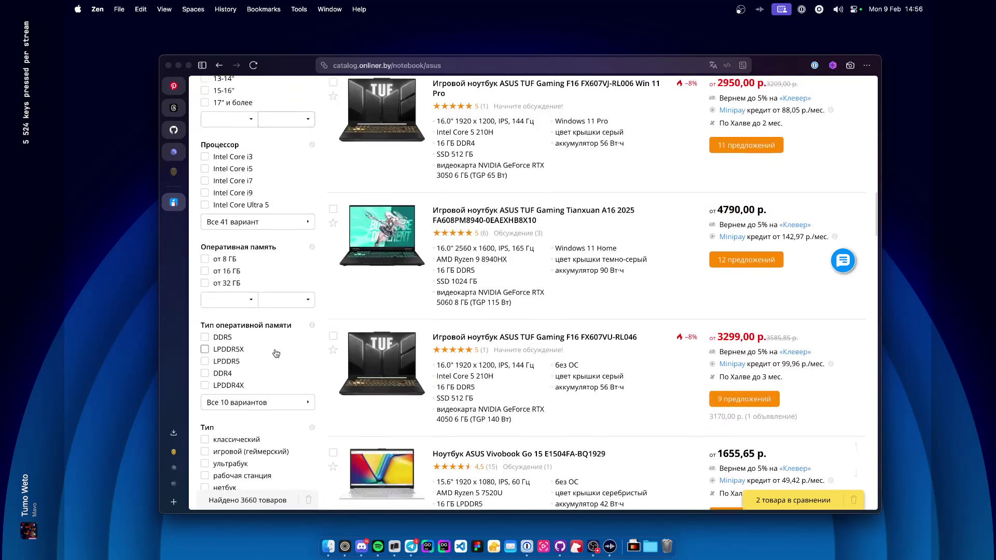
# Filter ASUS laptops to AMD Ryzen AI 9 processors and 'от 32 ГБ' RAM, leaving 52 products.
pyautogui.click(259, 223)
pyautogui.scroll(-1, 376, 307)
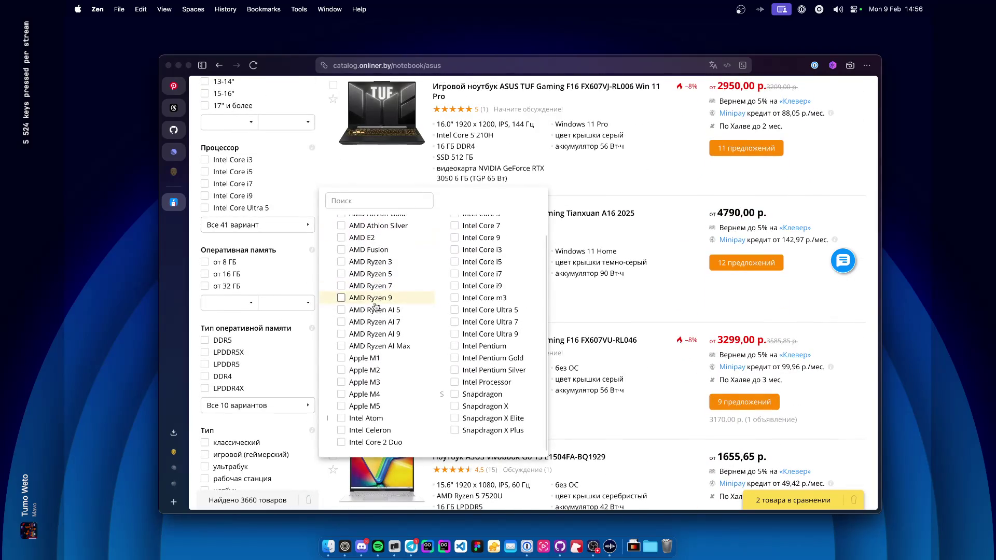
pyautogui.click(406, 340)
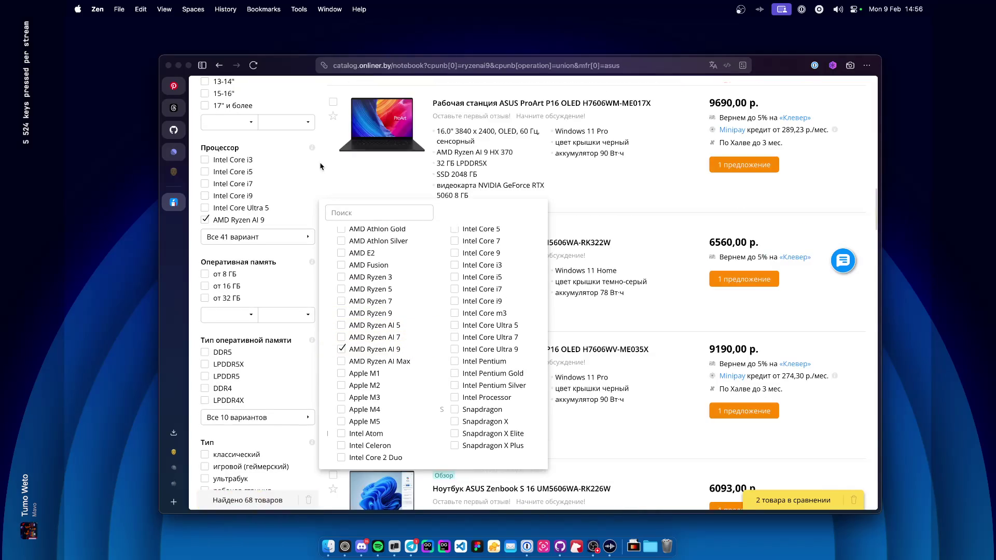
pyautogui.scroll(15, 320, 166)
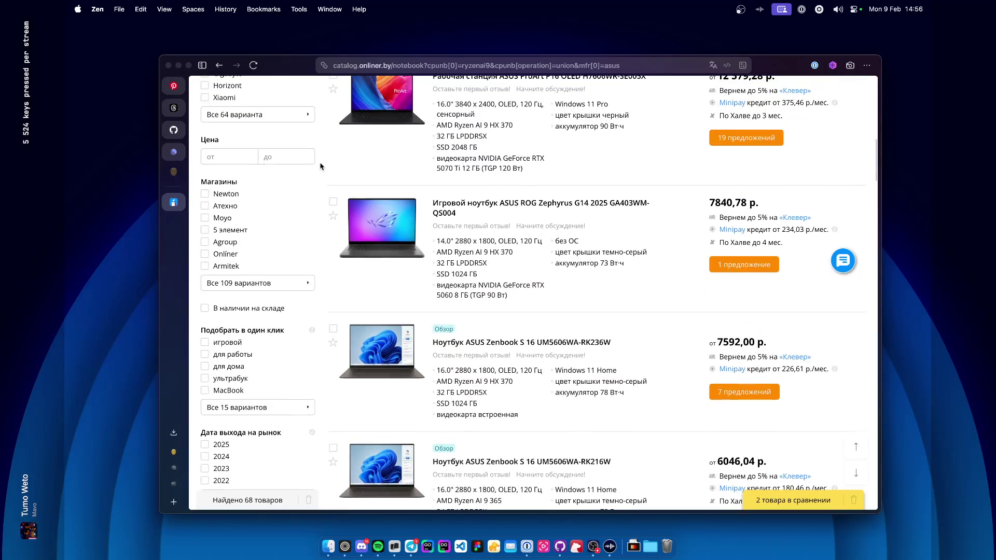
pyautogui.scroll(-5, 320, 166)
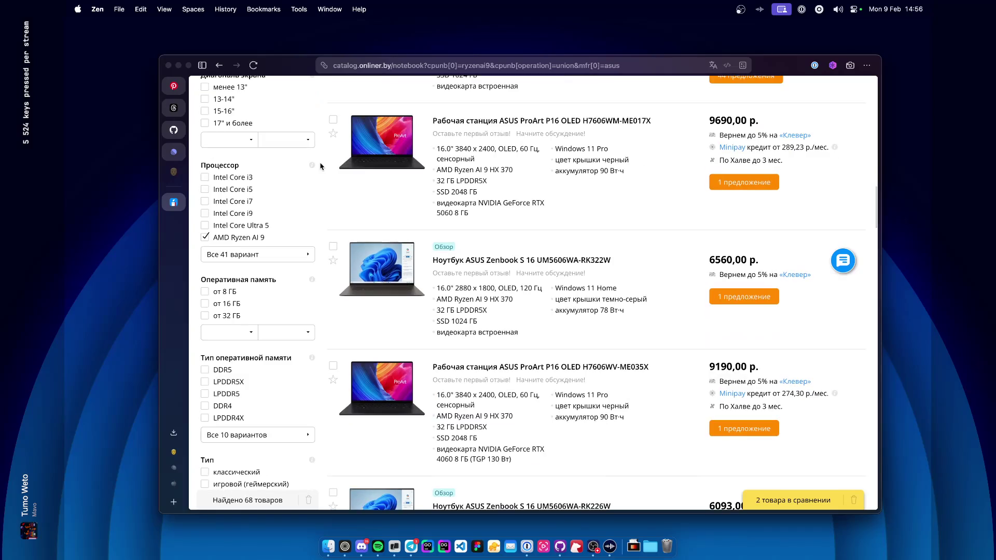
pyautogui.scroll(-3, 278, 286)
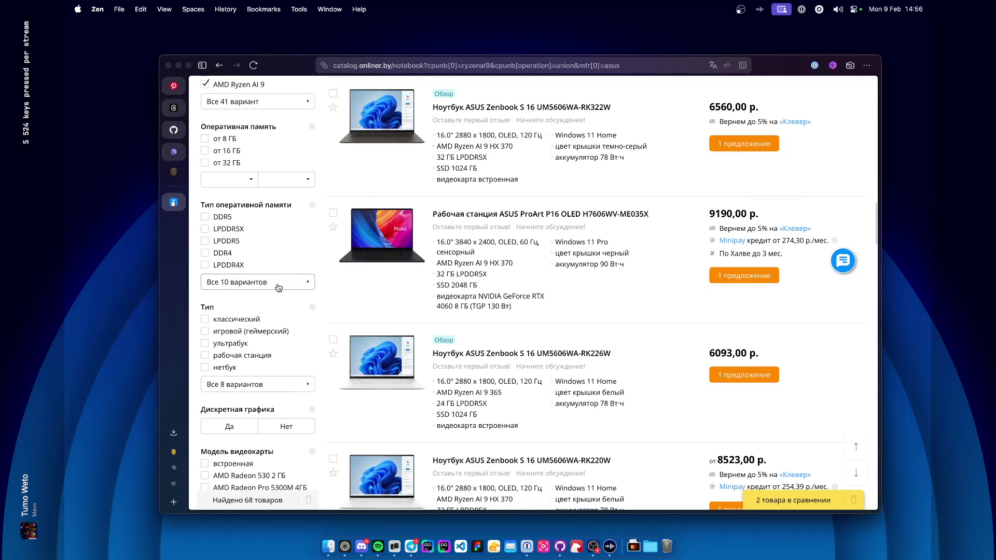
pyautogui.scroll(1, 278, 287)
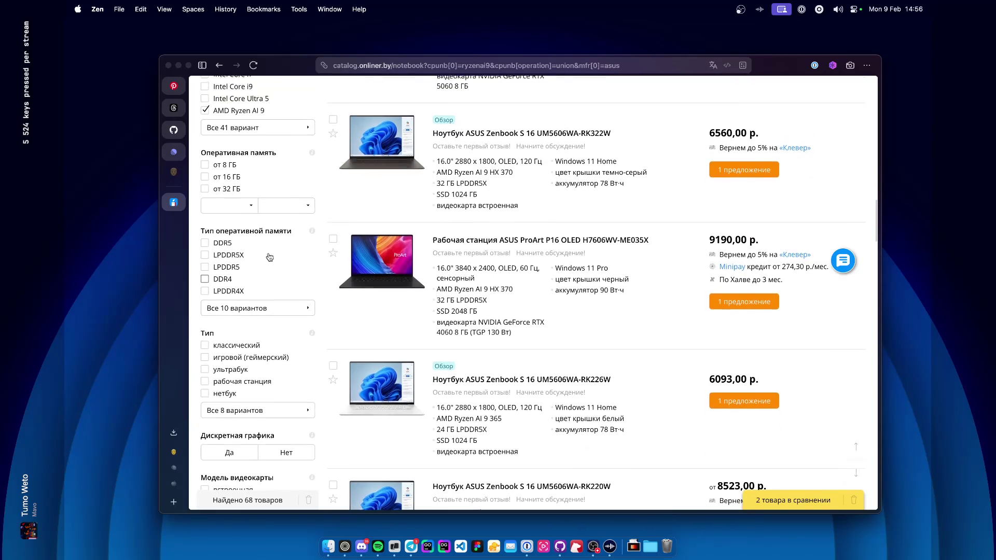
pyautogui.click(229, 191)
pyautogui.scroll(4, 345, 260)
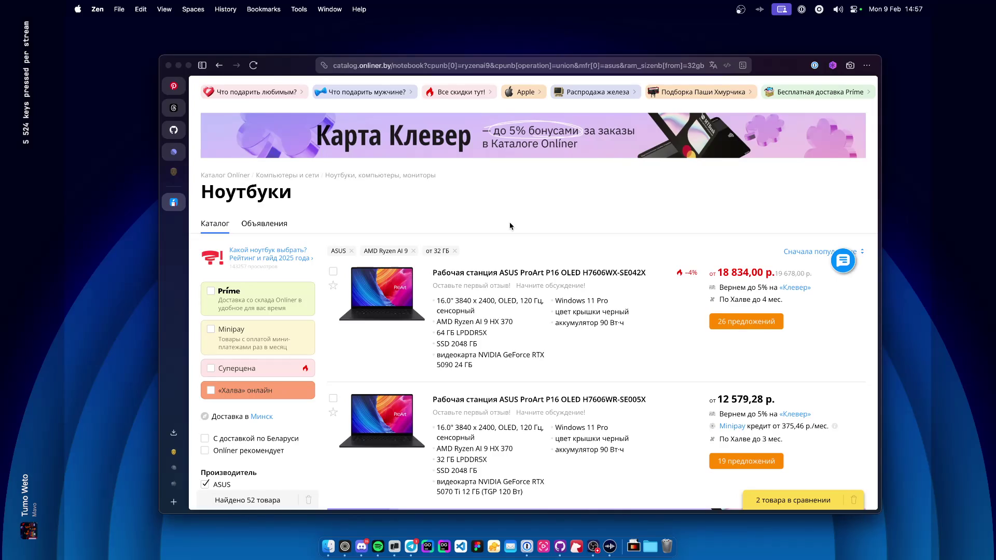
# Compare the two ProArt P16 listings' memory: 32 ГБ versus 64 ГБ LPDDR5X.
pyautogui.scroll(-3, 511, 227)
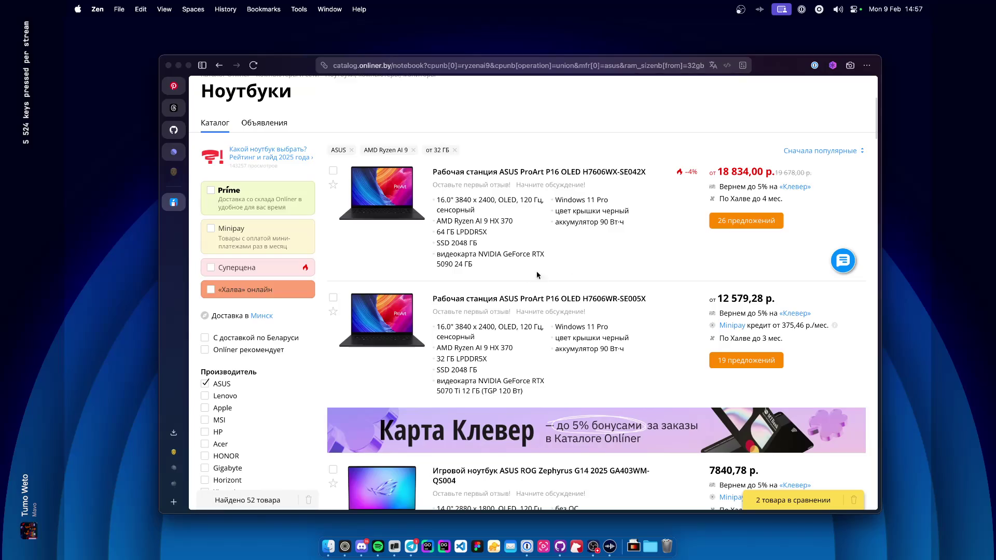
pyautogui.moveTo(436, 359); pyautogui.dragTo(494, 361)
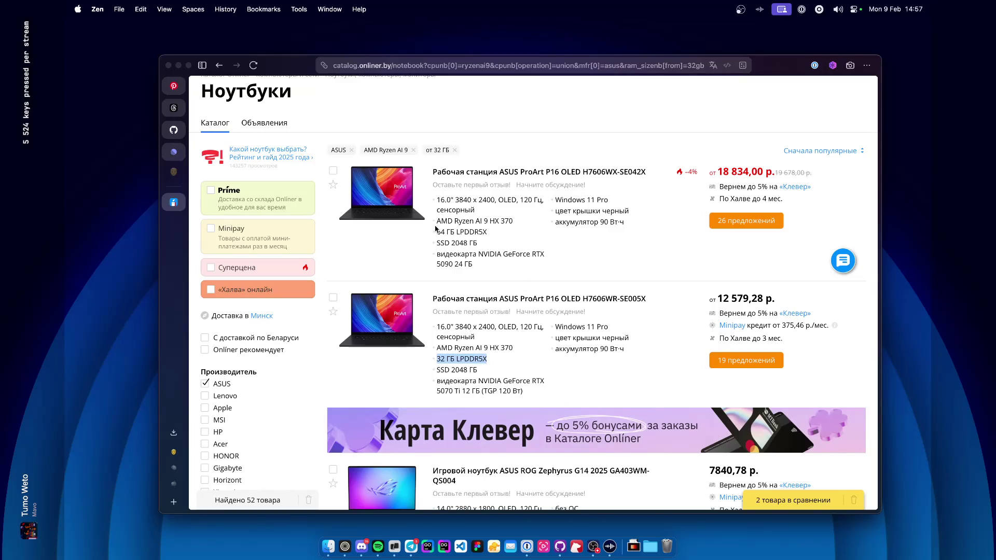
pyautogui.click(457, 231)
pyautogui.moveTo(495, 234)
pyautogui.mouseDown()
pyautogui.moveTo(435, 233)
pyautogui.moveTo(436, 242)
pyautogui.mouseUp()
pyautogui.click(435, 233)
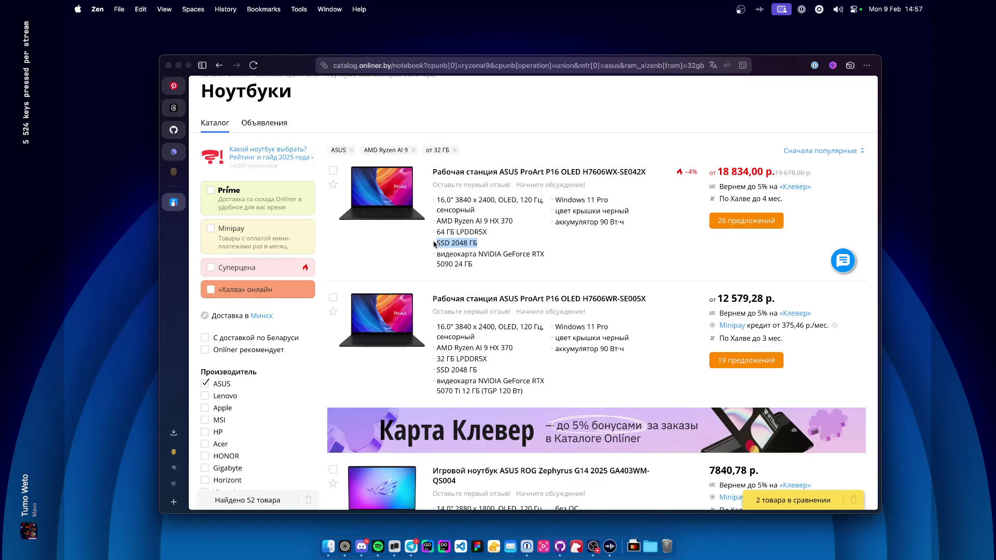
pyautogui.click(435, 243)
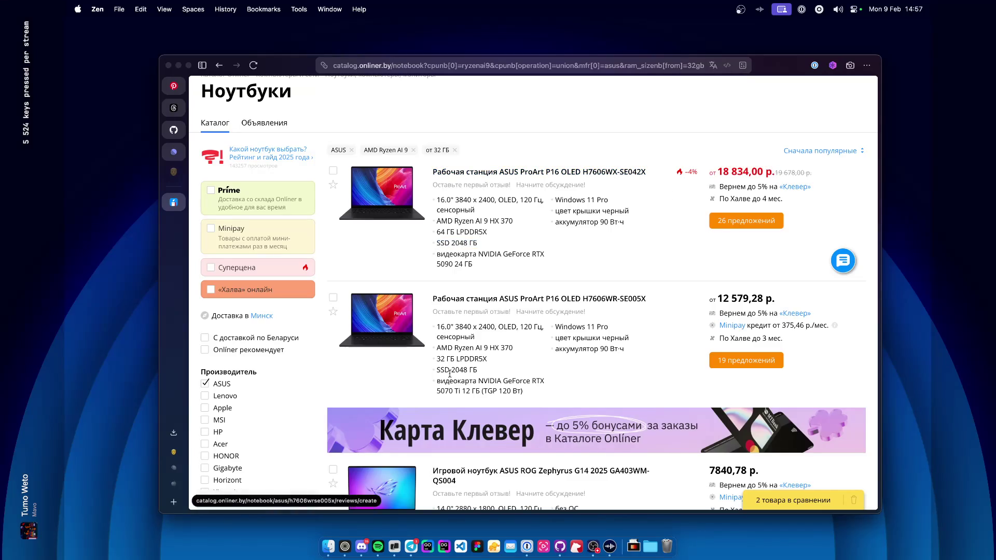
# Open the H7606WR-SE005X product page and copy its model name.
pyautogui.click(493, 299)
pyautogui.moveTo(318, 286); pyautogui.dragTo(556, 285)
pyautogui.press('super+c')
pyautogui.click(574, 71)
# Search Google for 'malaisya' plus the H7606WR-SE005X model and open ASUS's ProArt P16 (H7606) page.
pyautogui.write('malaisya')
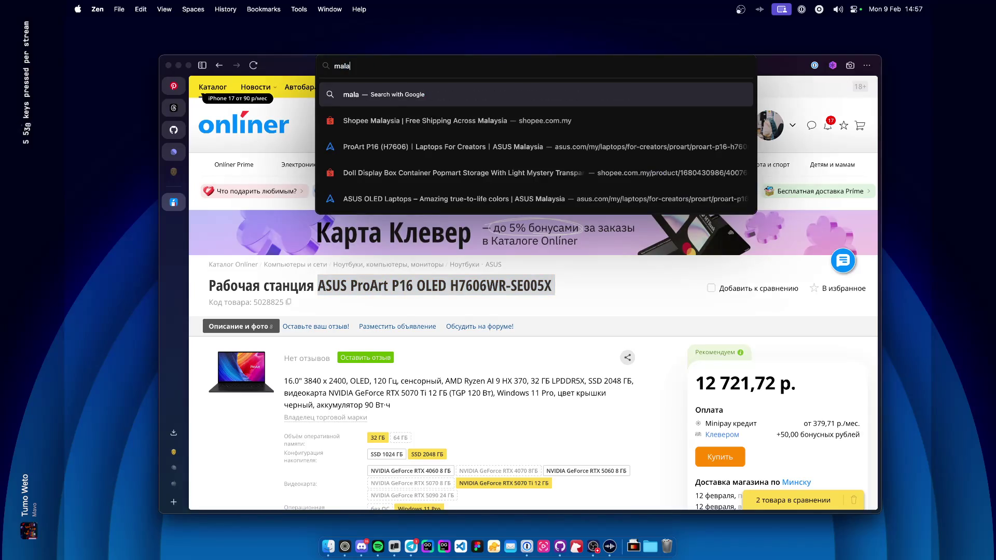
pyautogui.press('super+v')
pyautogui.press('Return')
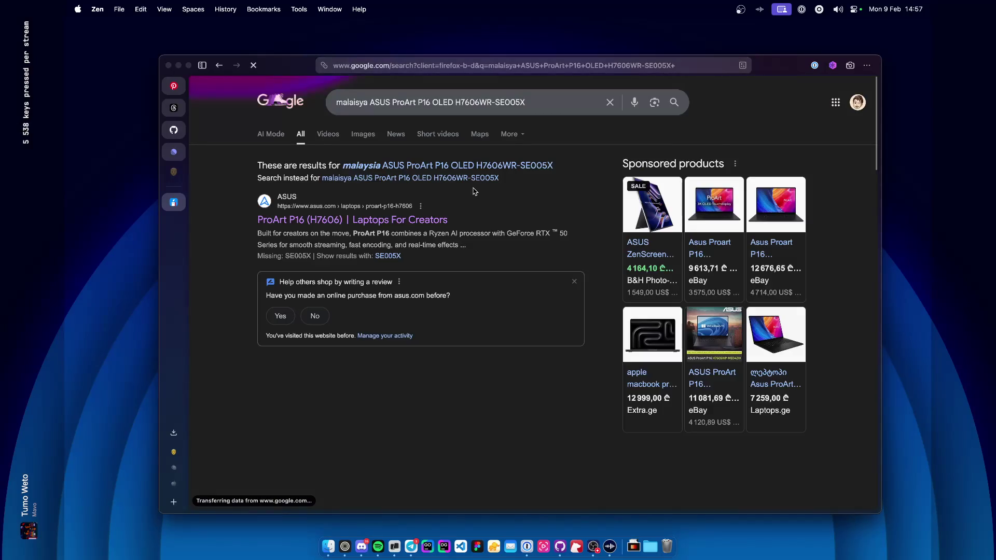
pyautogui.click(407, 220)
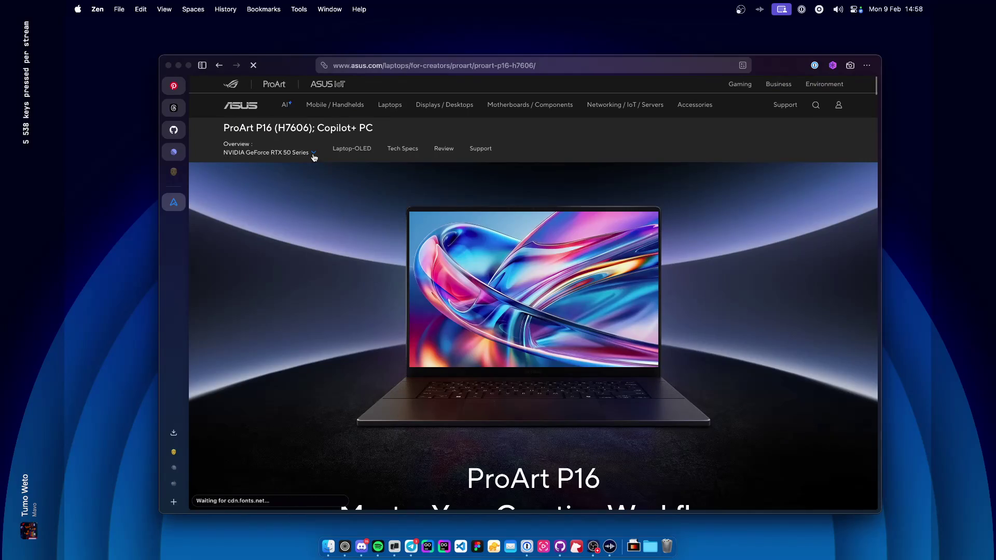
# Scroll through the official ASUS ProArt P16 product page.
pyautogui.scroll(-5, 327, 269)
pyautogui.scroll(-15, 327, 268)
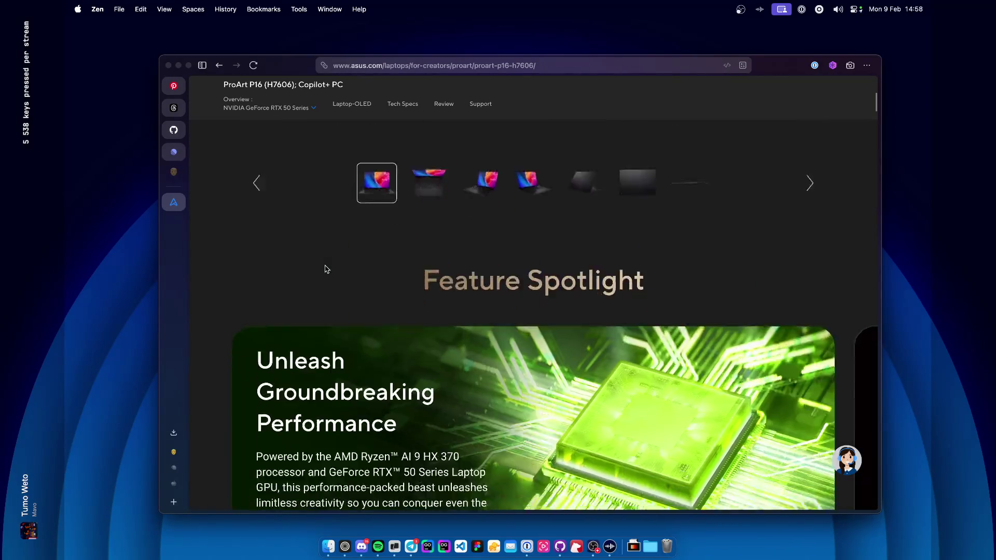
pyautogui.scroll(15, 327, 269)
pyautogui.scroll(3, 326, 268)
pyautogui.scroll(-15, 326, 268)
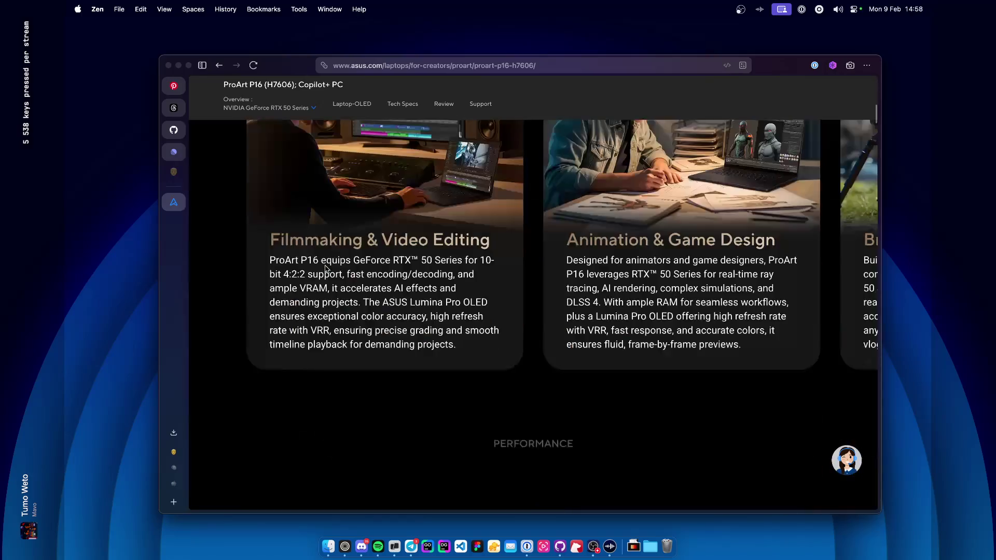
pyautogui.scroll(4, 326, 268)
pyautogui.scroll(2, 326, 268)
pyautogui.scroll(-15, 326, 269)
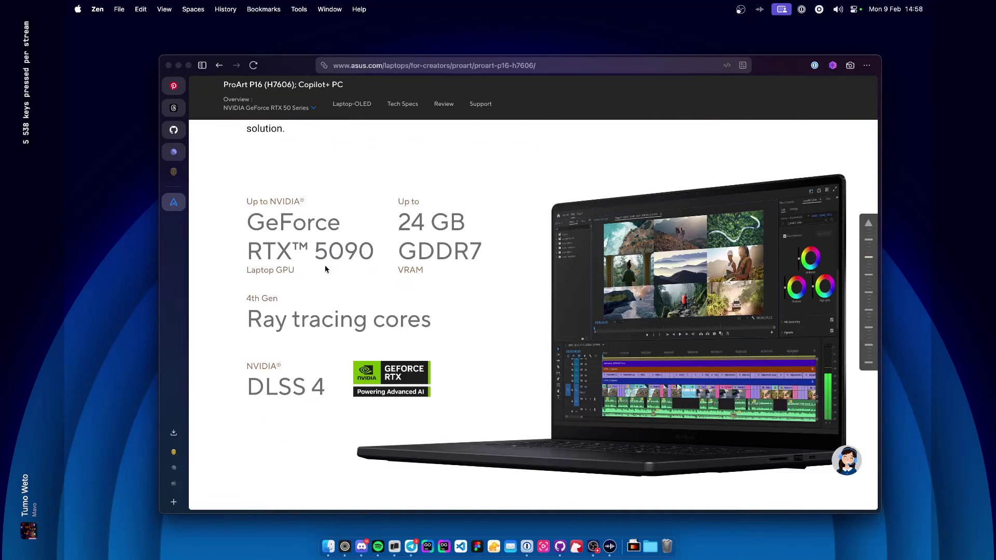
pyautogui.scroll(-10, 326, 268)
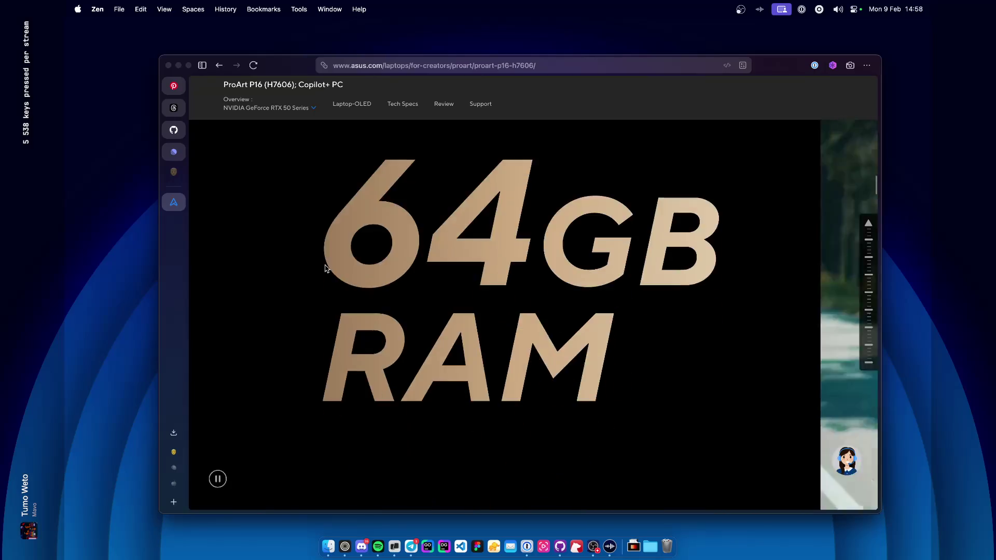
pyautogui.scroll(-15, 326, 268)
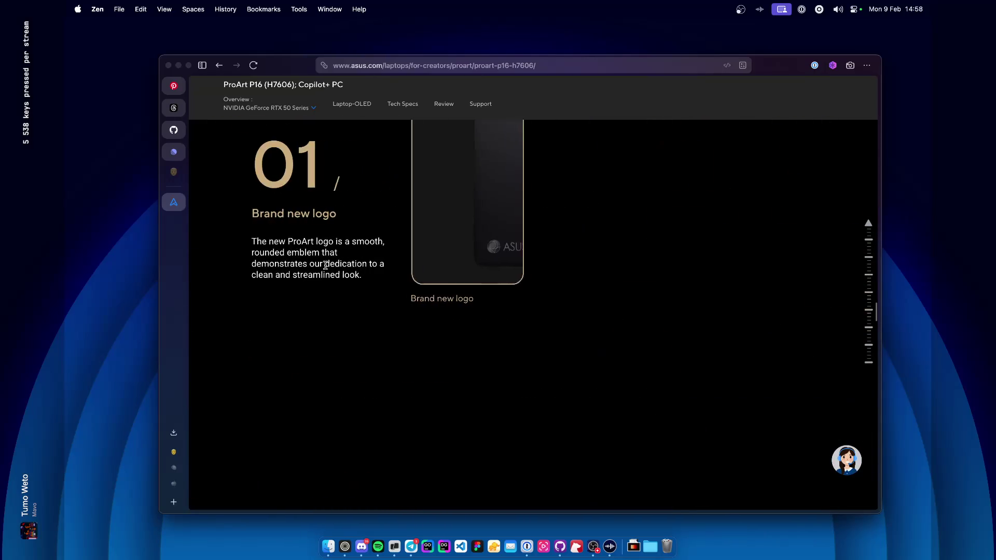
pyautogui.scroll(-15, 325, 265)
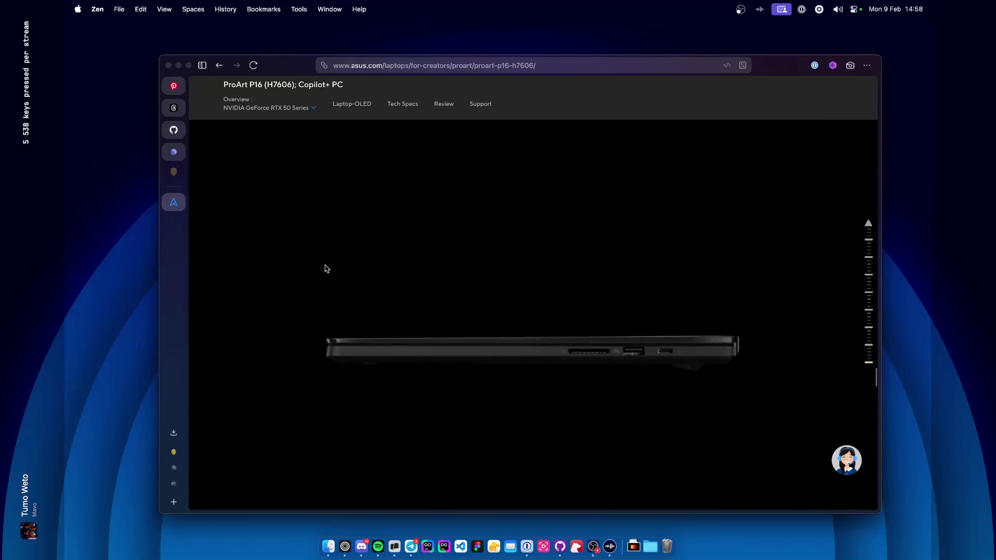
pyautogui.scroll(-20, 326, 266)
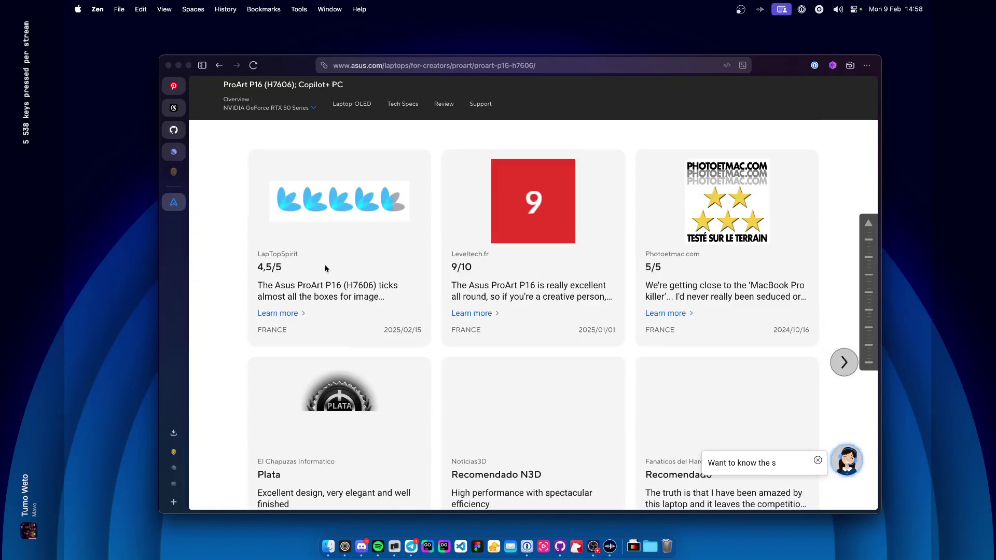
# Go back to Google and open the ASUS where-to-buy page for the ProArt P16.
pyautogui.press('super+bracketleft')
pyautogui.scroll(-10, 326, 267)
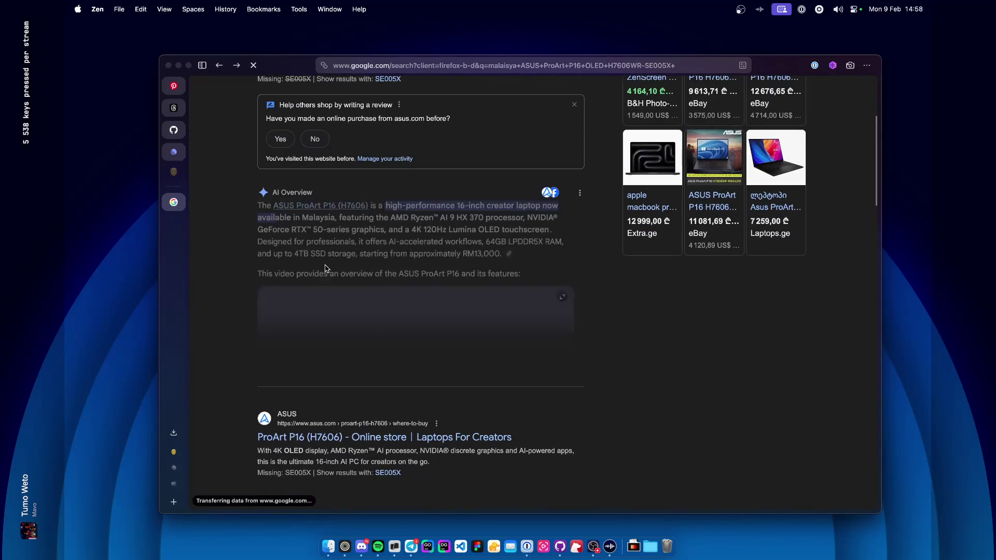
pyautogui.click(356, 234)
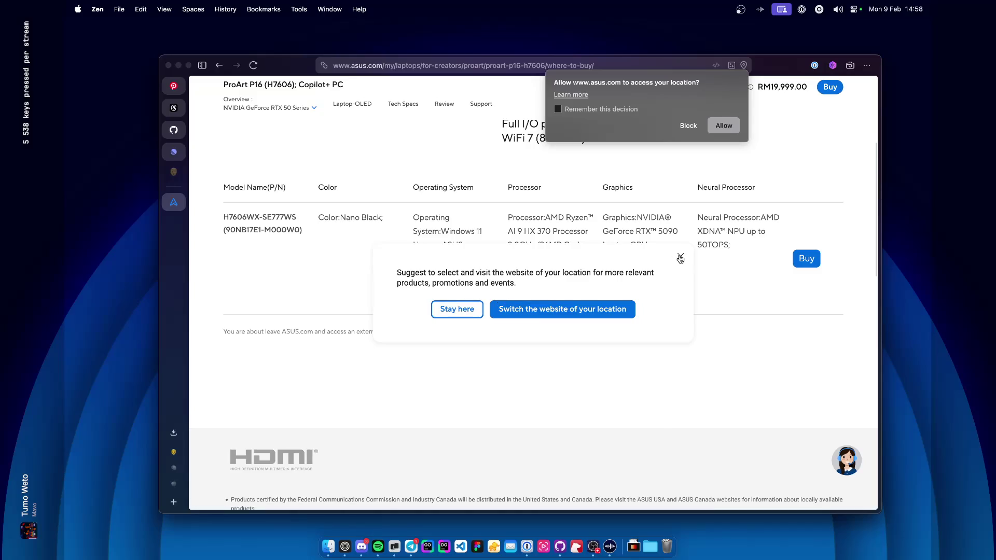
pyautogui.click(680, 257)
pyautogui.scroll(2, 482, 287)
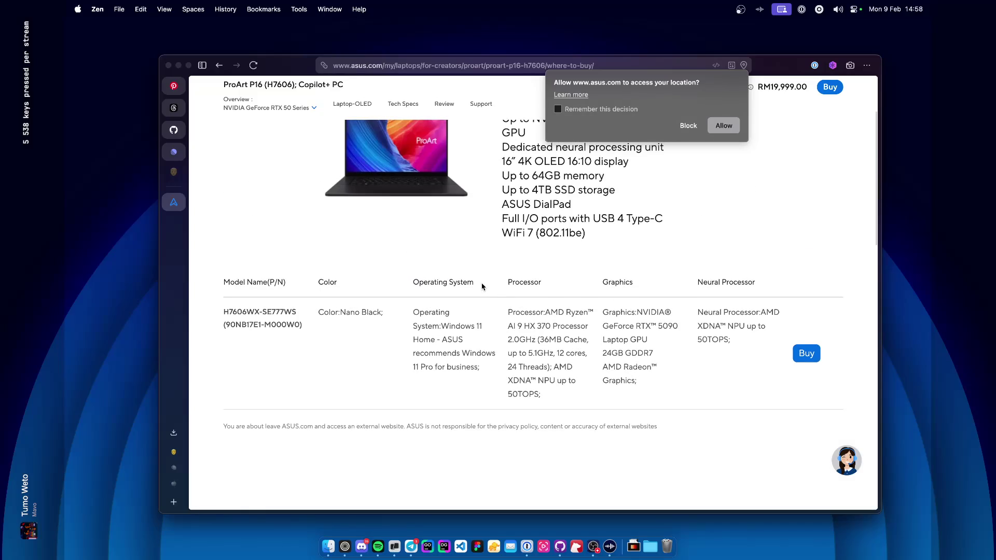
# Check the AI 9 HX processor and 24GB GDDR7 graphics, then open the ASUS store listing.
pyautogui.moveTo(514, 321)
pyautogui.mouseDown()
pyautogui.moveTo(535, 326)
pyautogui.moveTo(525, 325)
pyautogui.mouseUp()
pyautogui.click(525, 325)
pyautogui.moveTo(602, 354); pyautogui.dragTo(657, 354)
pyautogui.click(643, 355)
pyautogui.scroll(1, 643, 355)
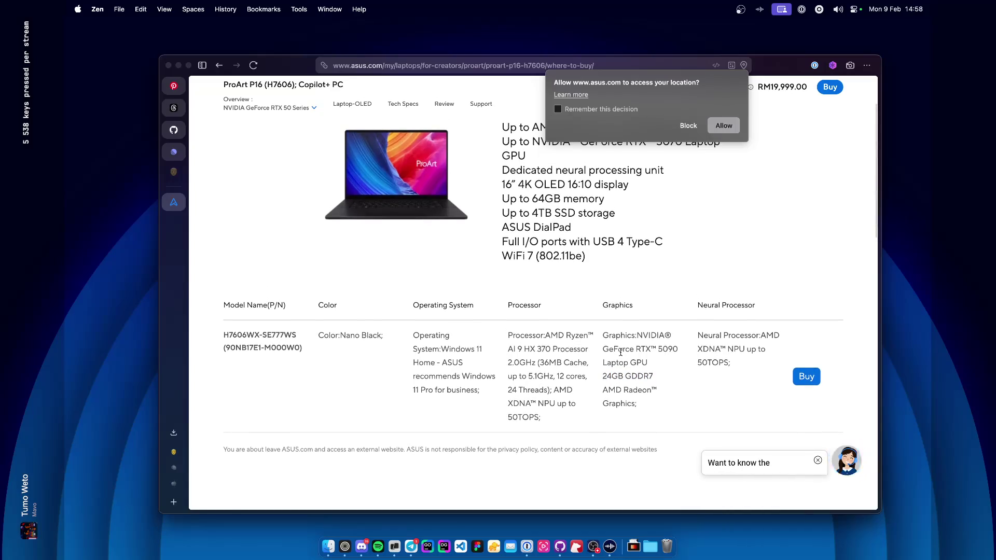
pyautogui.moveTo(806, 376)
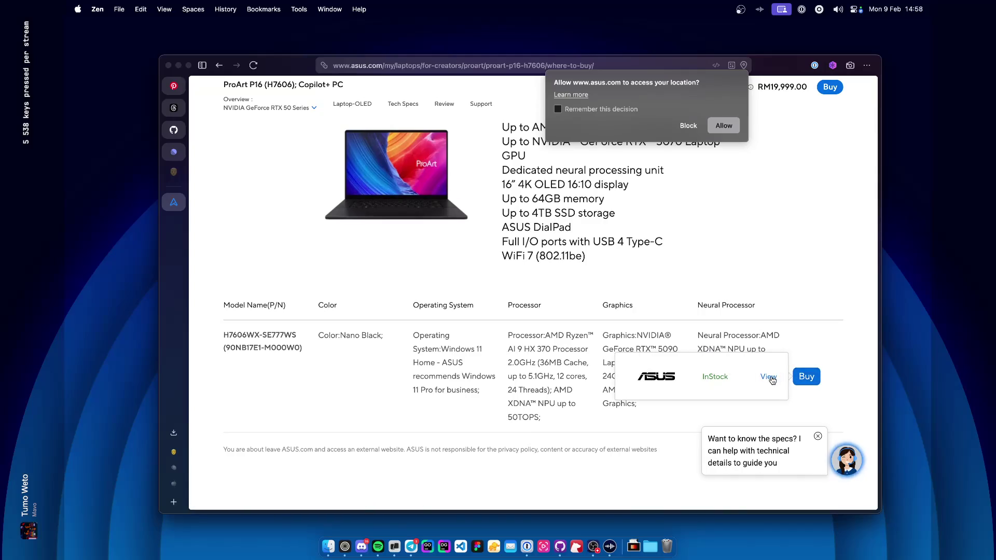
pyautogui.click(771, 379)
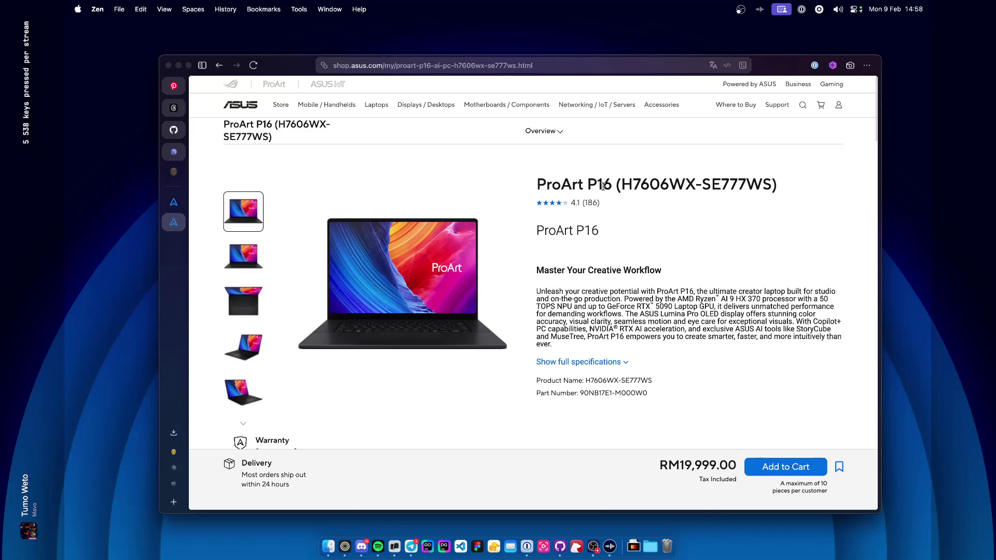
pyautogui.moveTo(715, 307); pyautogui.dragTo(603, 310)
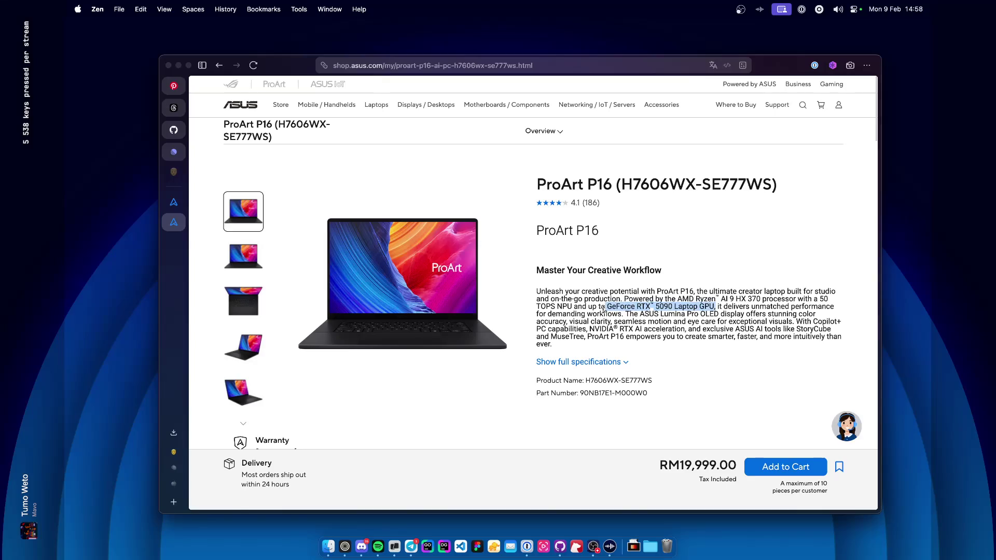
pyautogui.click(603, 309)
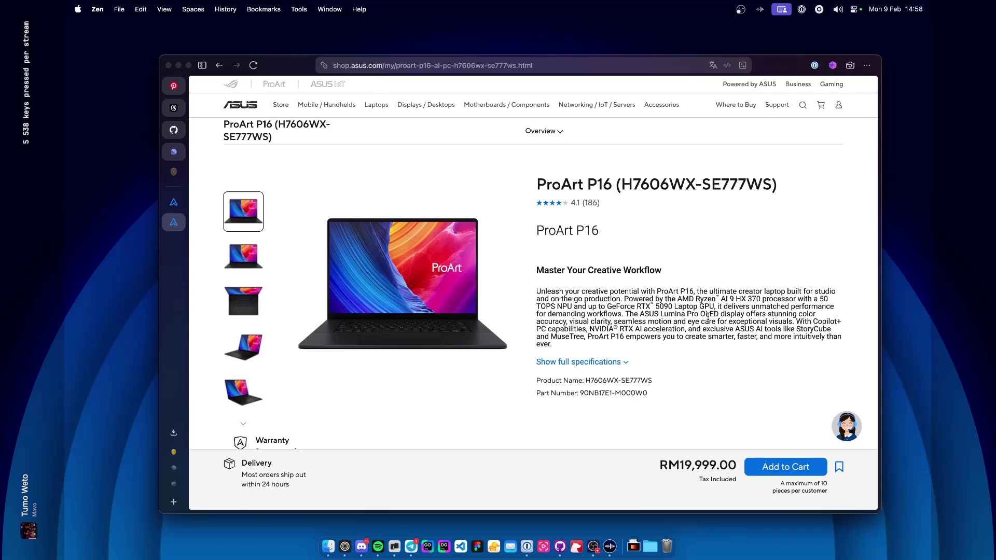
pyautogui.scroll(-10, 709, 318)
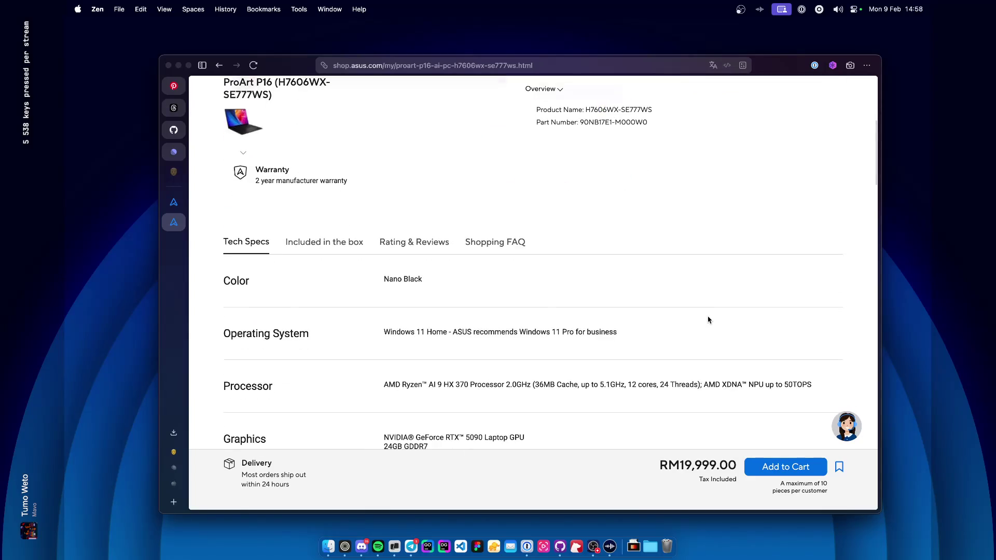
pyautogui.scroll(-5, 708, 320)
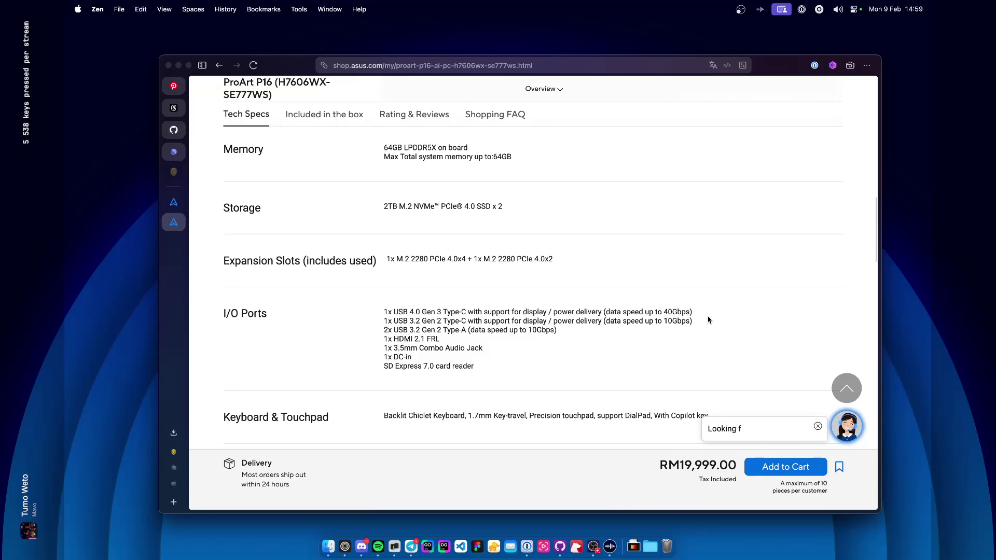
pyautogui.scroll(-3, 709, 320)
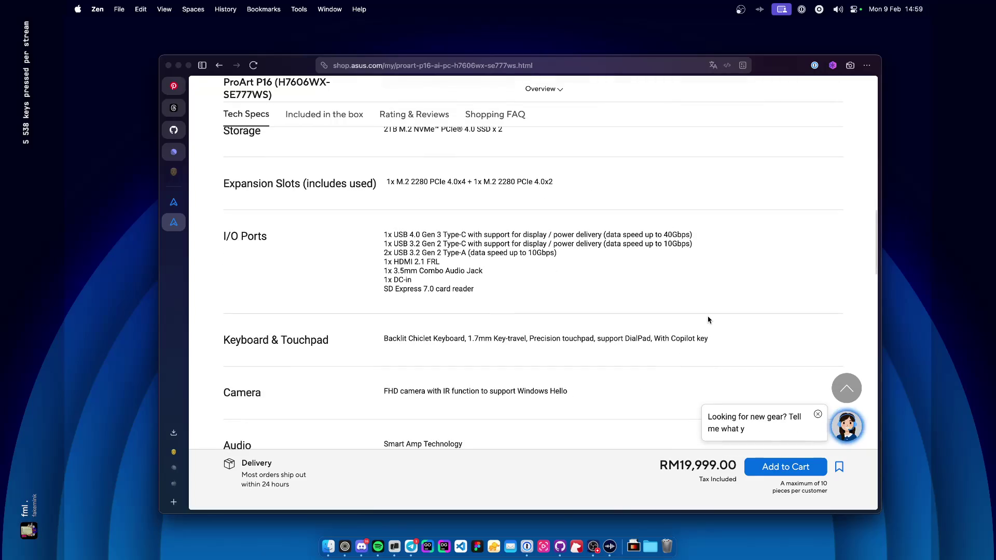
pyautogui.scroll(-8, 709, 320)
pyautogui.scroll(-8, 708, 317)
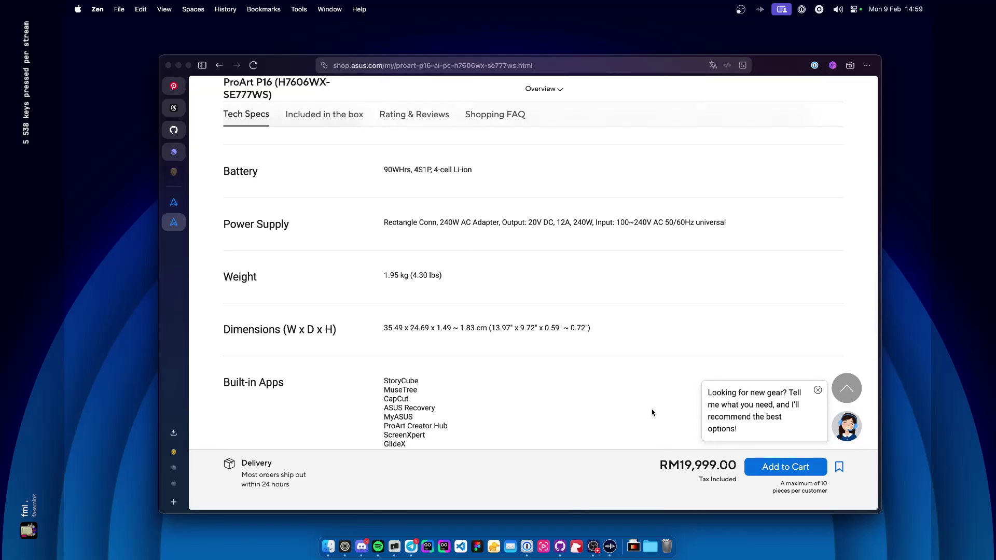
pyautogui.press('super+space')
pyautogui.write('20000 myr')
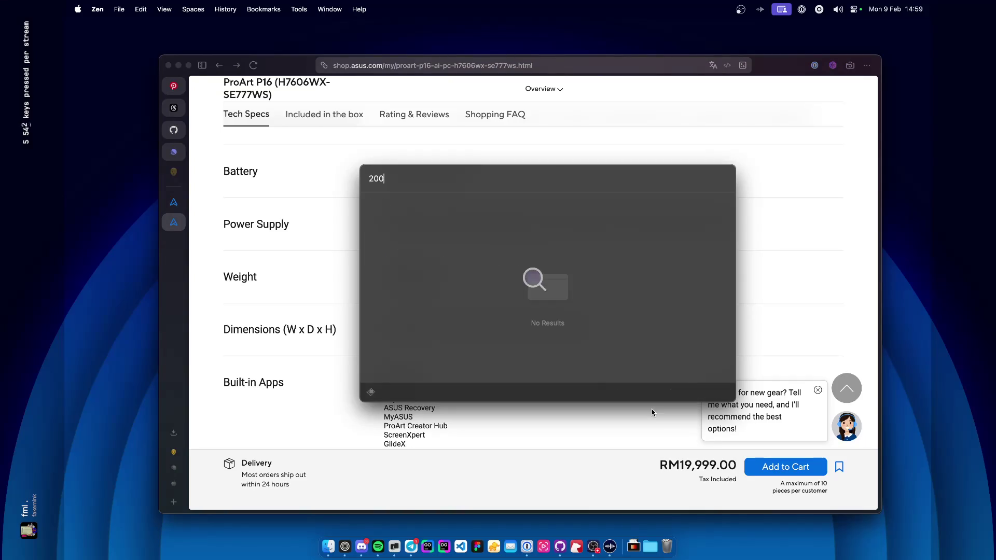
pyautogui.write('sd')
pyautogui.press('Return')
pyautogui.scroll(-5, 533, 372)
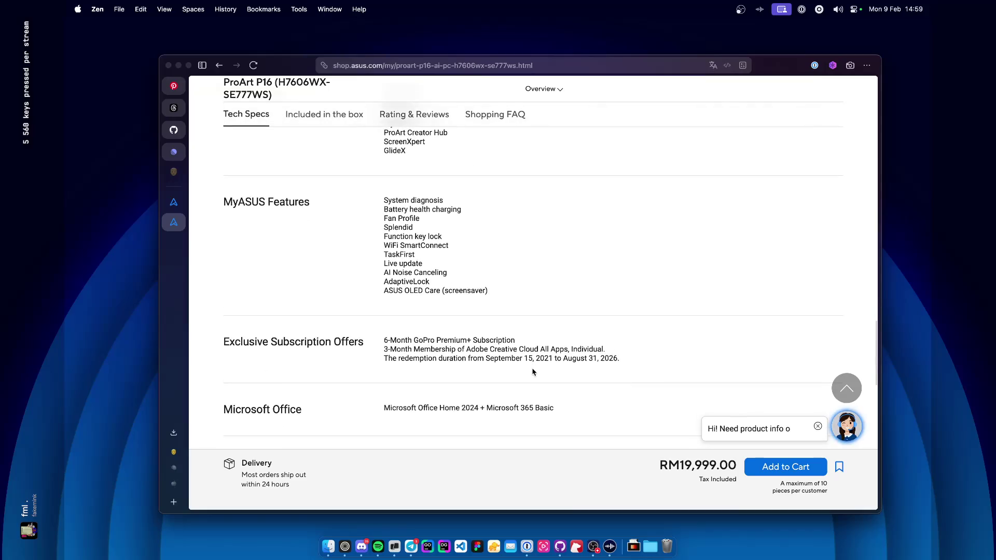
pyautogui.scroll(15, 533, 372)
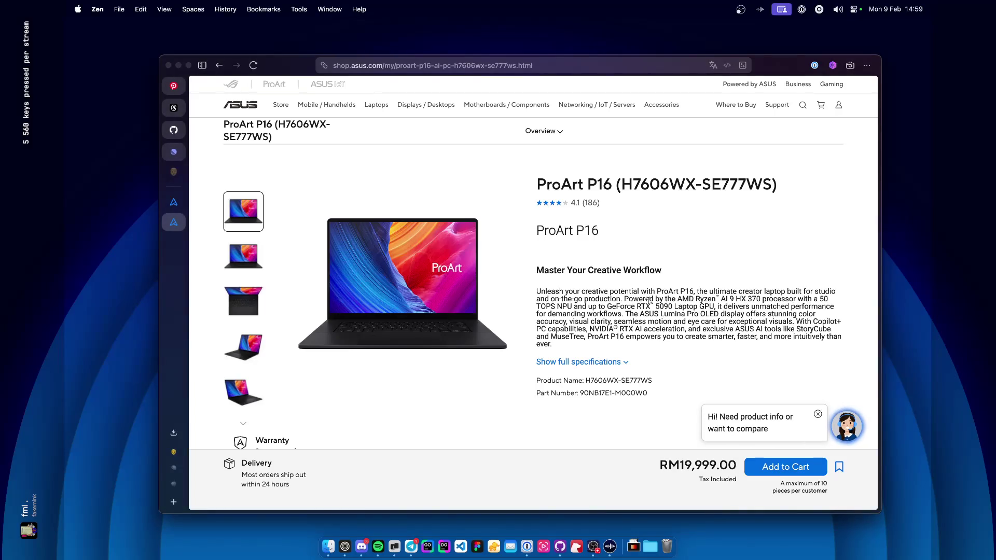
# Scroll the ASUS store listing's specs, then close that tab.
pyautogui.scroll(-10, 648, 304)
pyautogui.scroll(15, 649, 305)
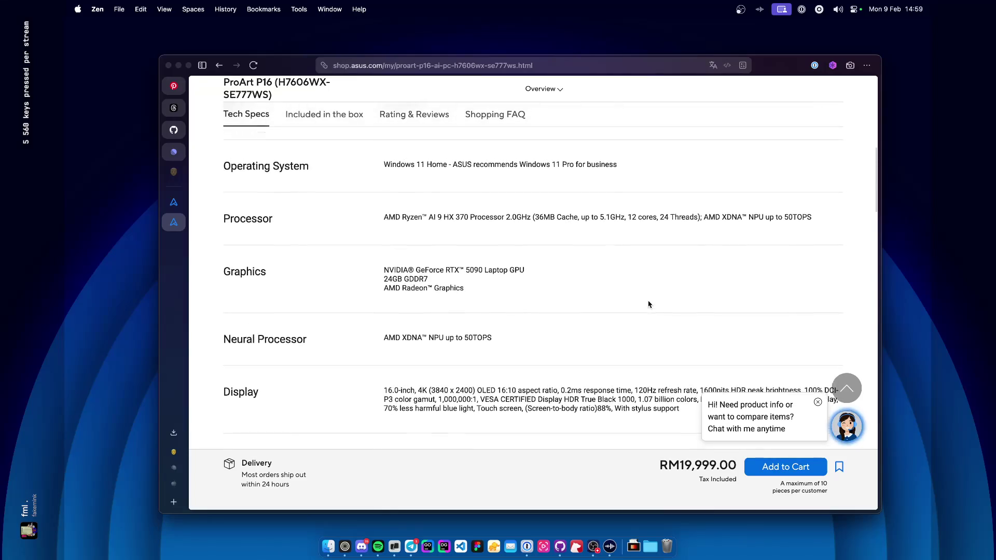
pyautogui.scroll(-10, 649, 301)
pyautogui.scroll(15, 649, 301)
pyautogui.scroll(-1, 649, 300)
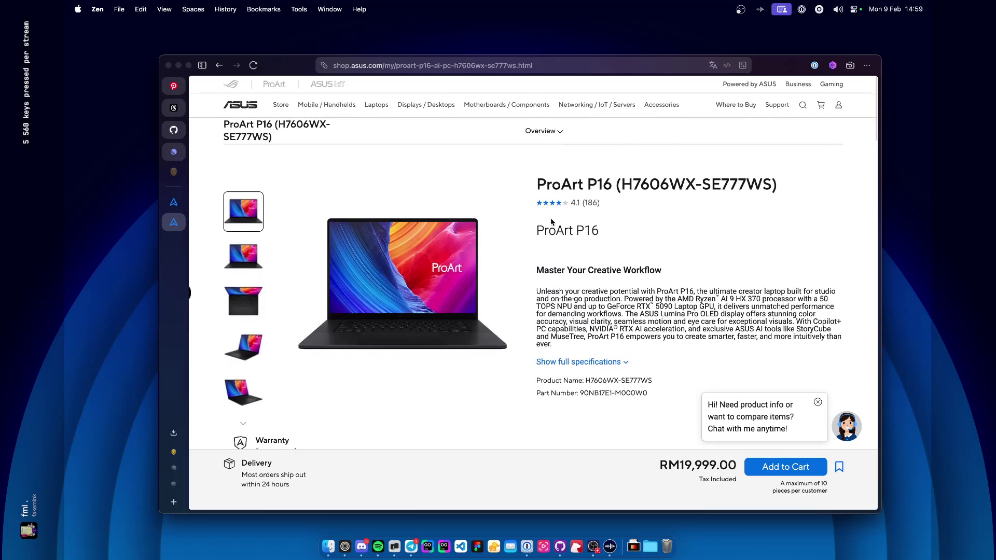
pyautogui.press('super+w')
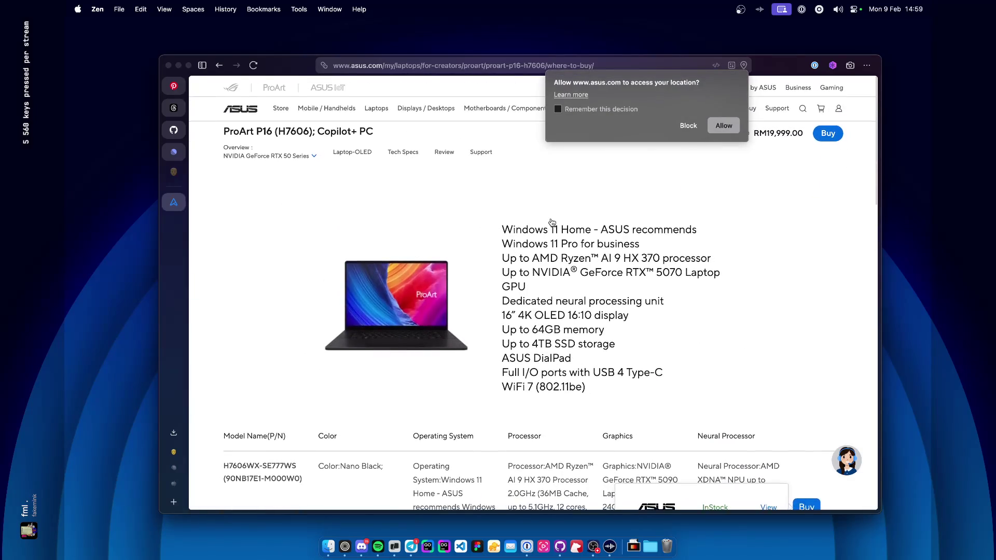
# Reopen the ASUS store listing from the where-to-buy page and scroll to the Display and Memory specs.
pyautogui.scroll(-1, 436, 362)
pyautogui.scroll(-5, 436, 362)
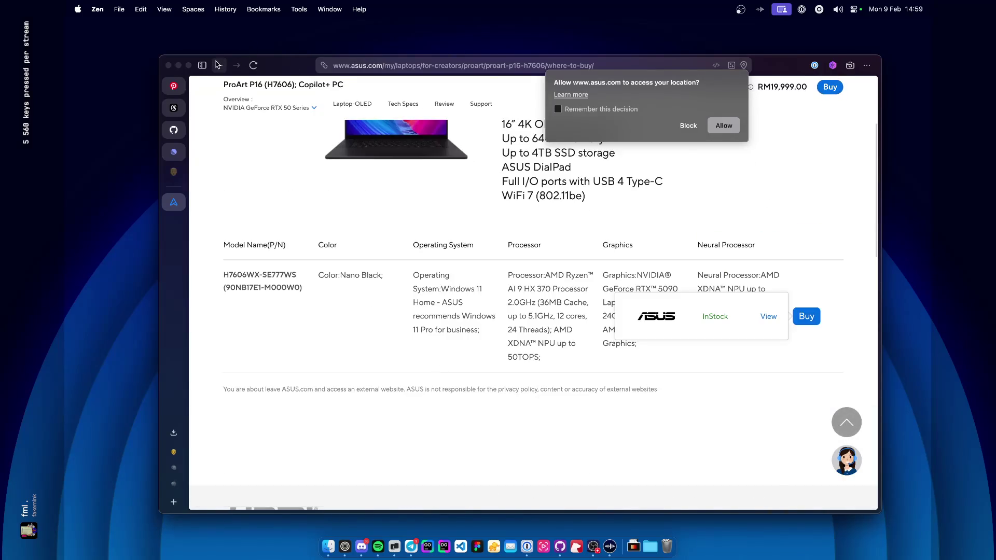
pyautogui.click(217, 64)
pyautogui.click(238, 64)
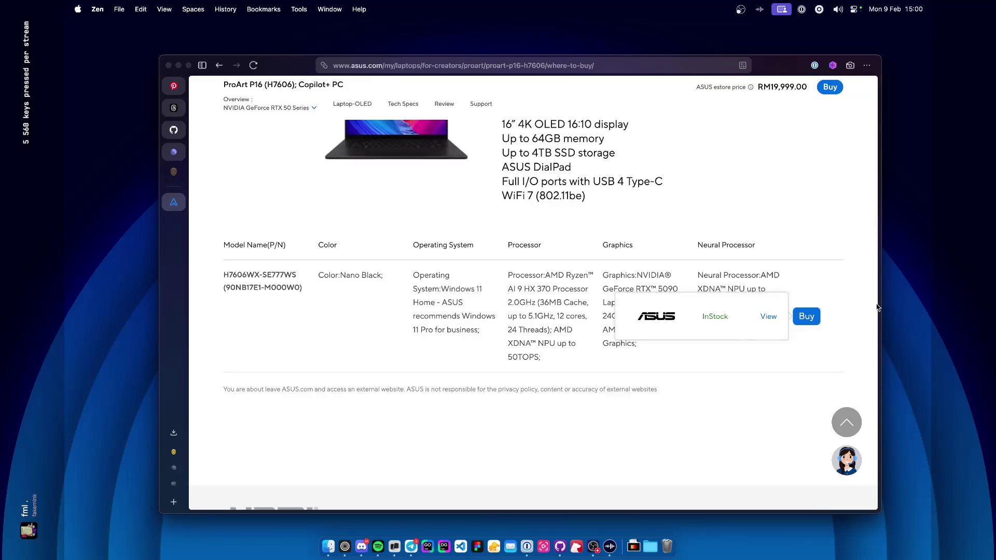
pyautogui.click(769, 318)
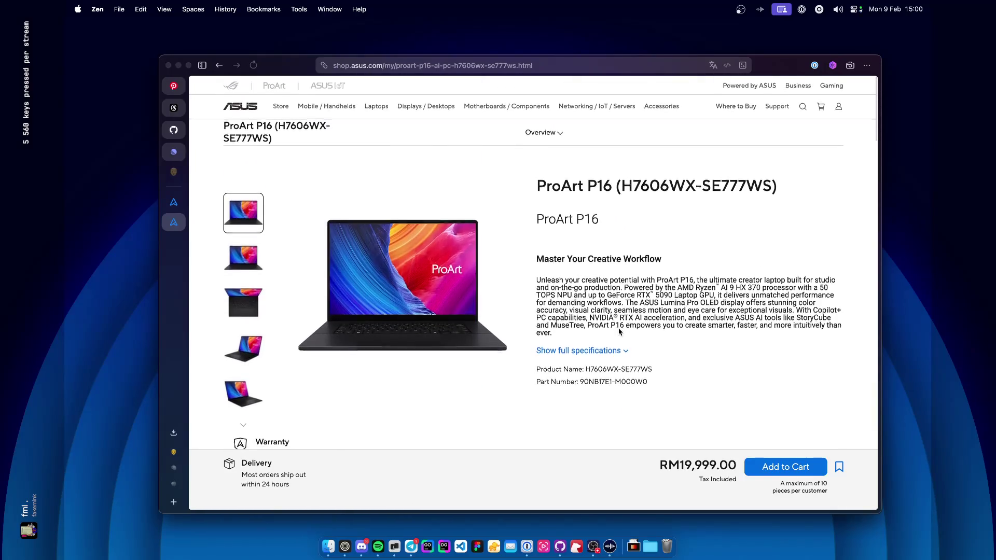
pyautogui.scroll(-10, 619, 331)
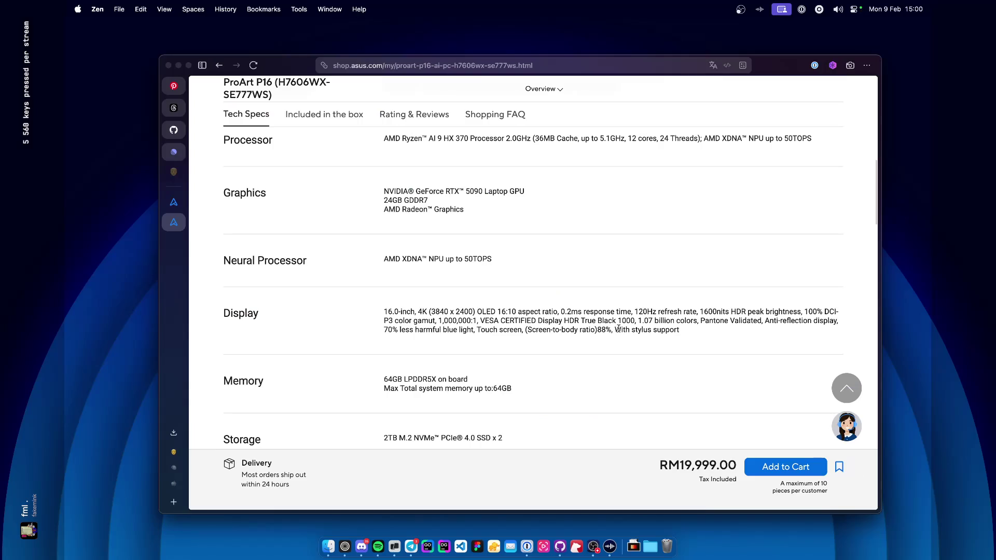
pyautogui.scroll(2, 620, 331)
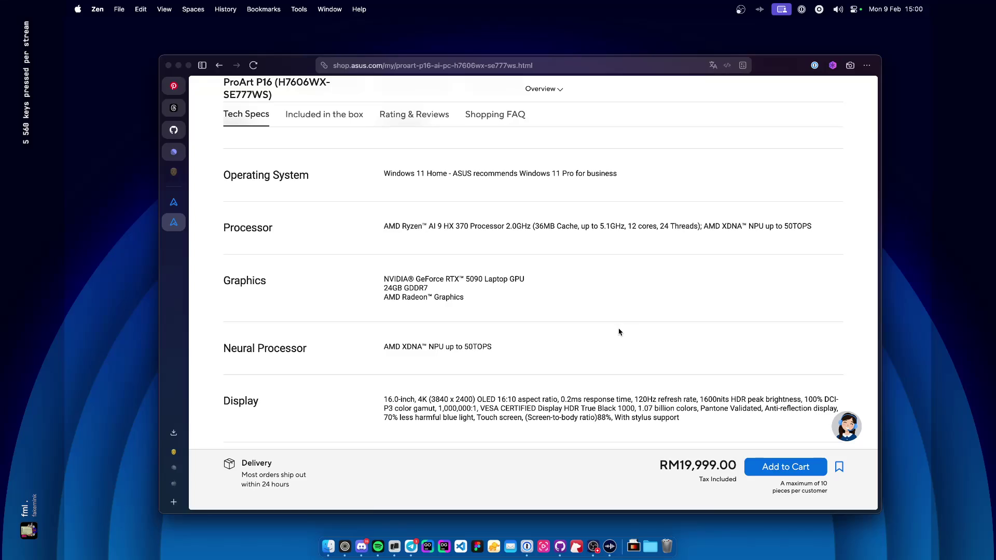
pyautogui.scroll(2, 522, 311)
pyautogui.scroll(-5, 522, 311)
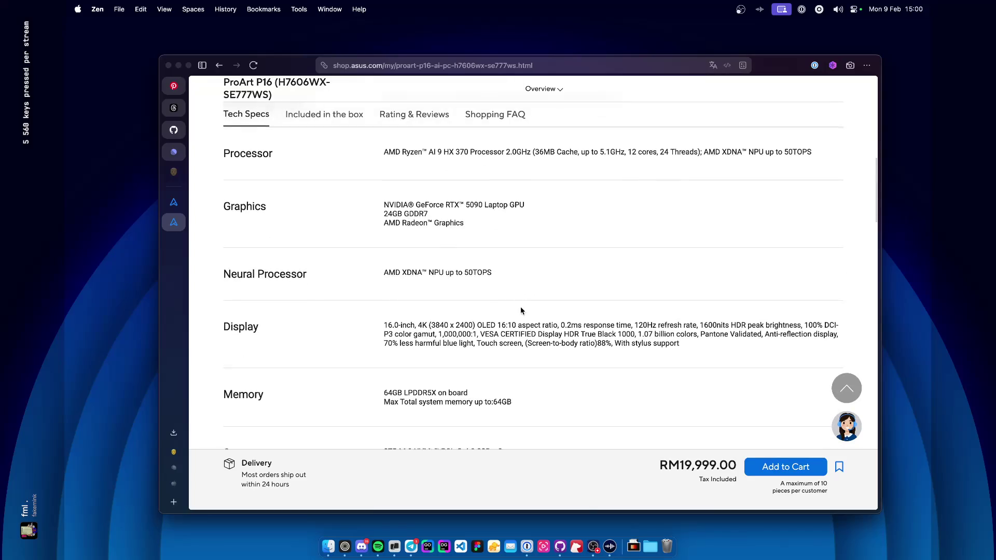
pyautogui.press('super+f')
# Find '64g' on the page and highlight the two Memory spec lines.
pyautogui.write('64g')
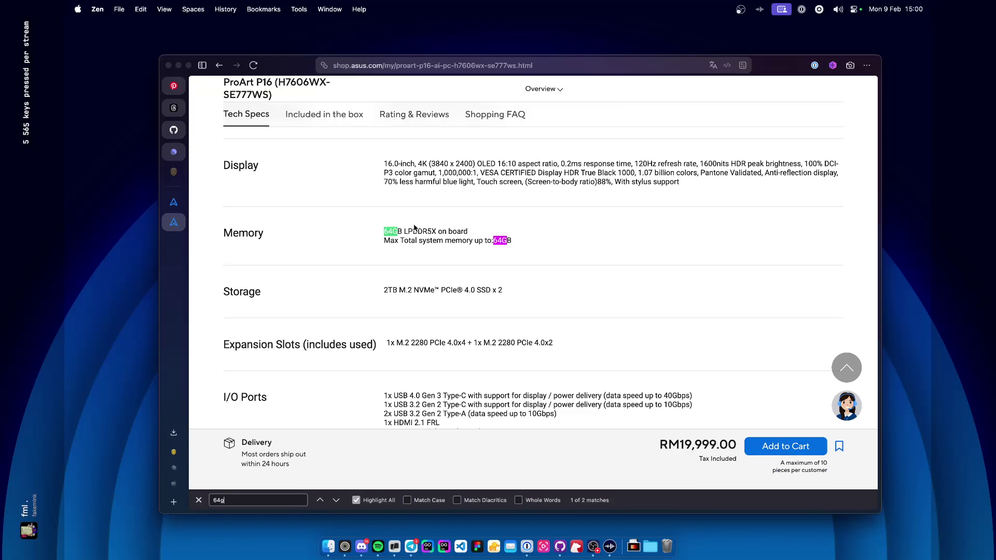
pyautogui.moveTo(494, 238); pyautogui.dragTo(545, 251)
pyautogui.click(545, 251)
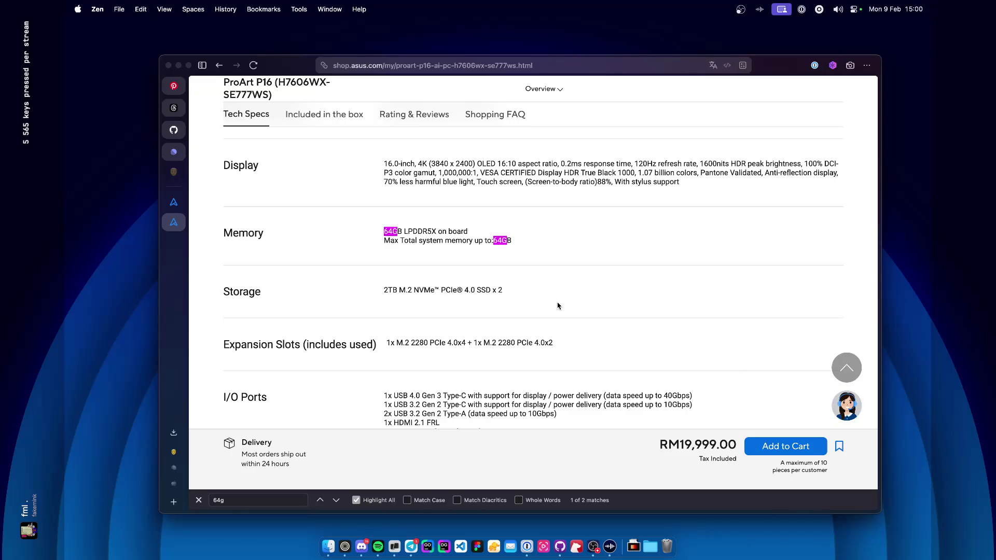
# Put the cursor in the address bar, ready for a new web address.
pyautogui.scroll(20, 558, 306)
pyautogui.press('cmd+l')
pyautogui.write('P')
pyautogui.press('BackSpace')
# Load apple.com/my/ and go through Mac and MacBook Pro to the Buy page.
pyautogui.write('apple')
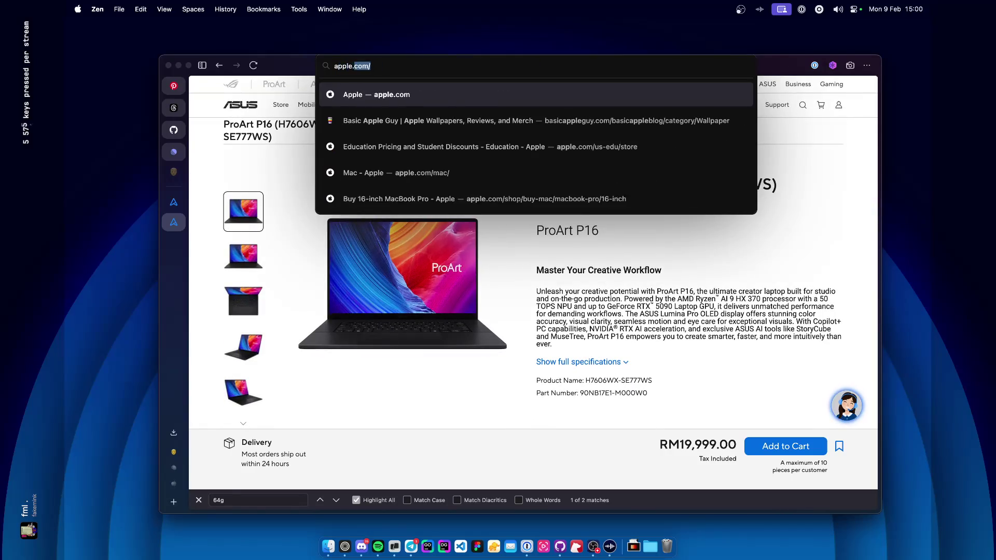
pyautogui.press('Right')
pyautogui.write('my/')
pyautogui.press('Return')
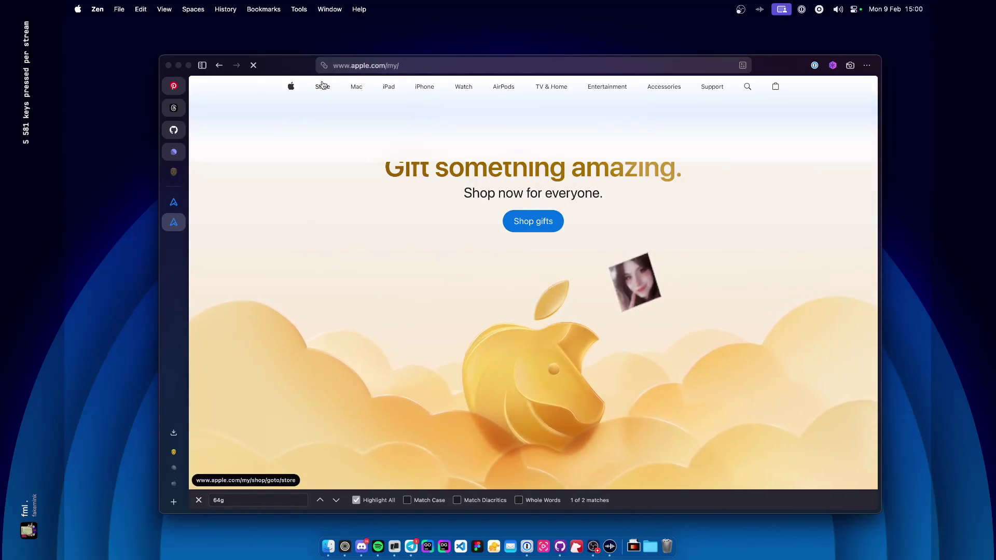
pyautogui.click(353, 87)
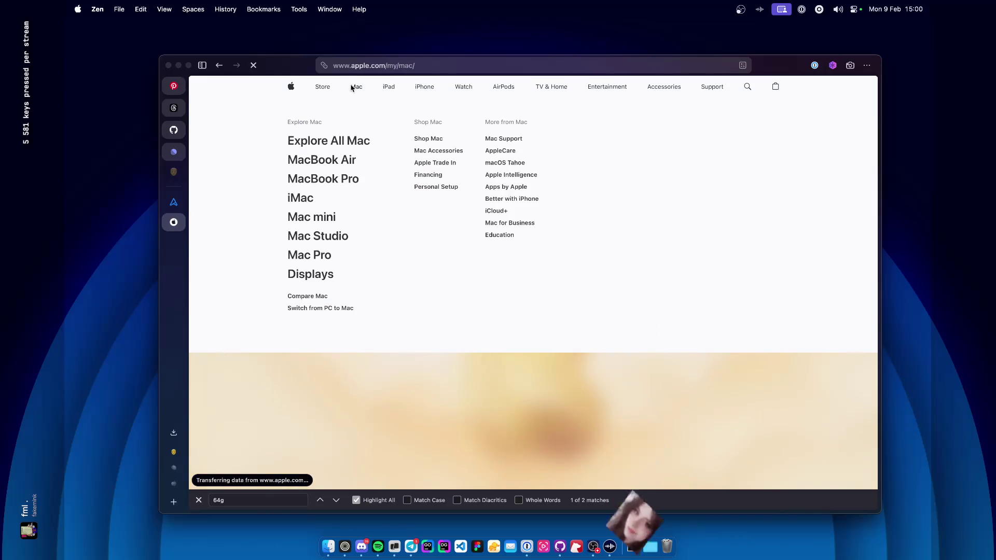
pyautogui.click(334, 136)
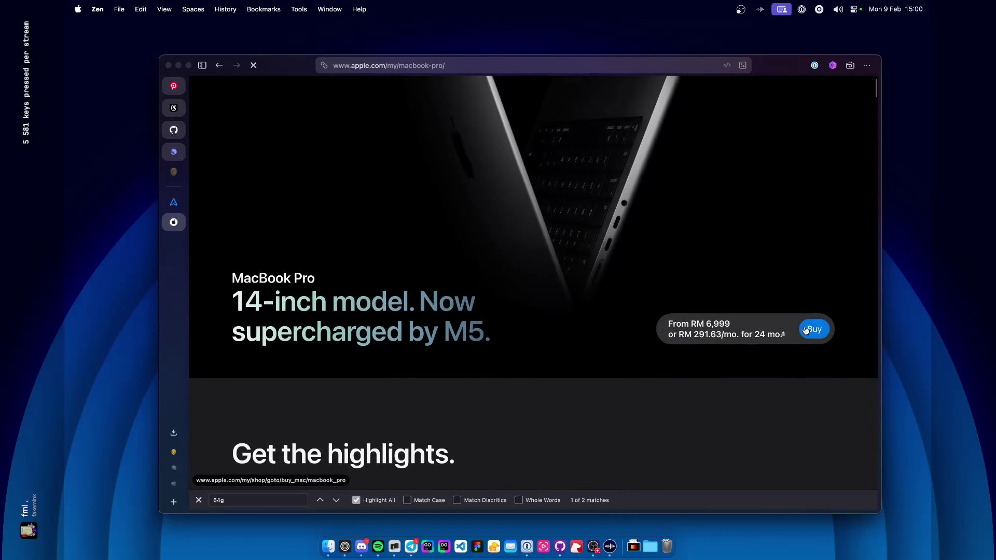
pyautogui.click(806, 330)
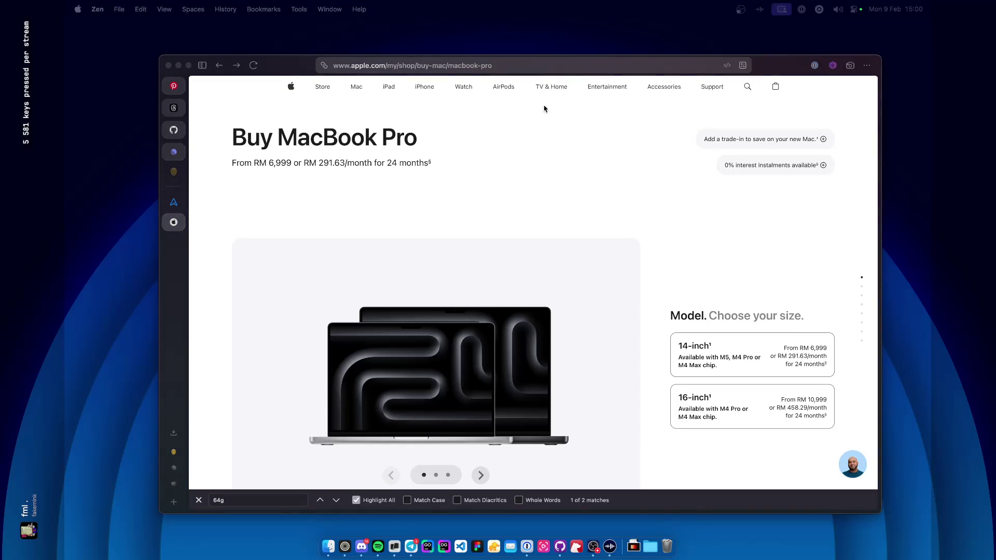
pyautogui.press('cmd+space')
# Check per-process memory in Activity Monitor (22.15 GB of 36 GB used), then close it.
pyautogui.write('acti')
pyautogui.press('Return')
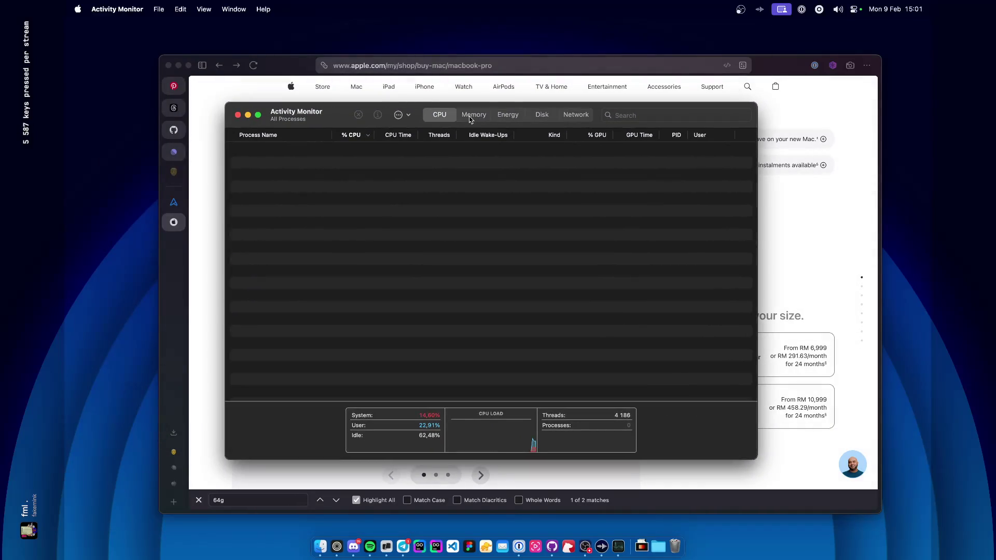
pyautogui.click(471, 117)
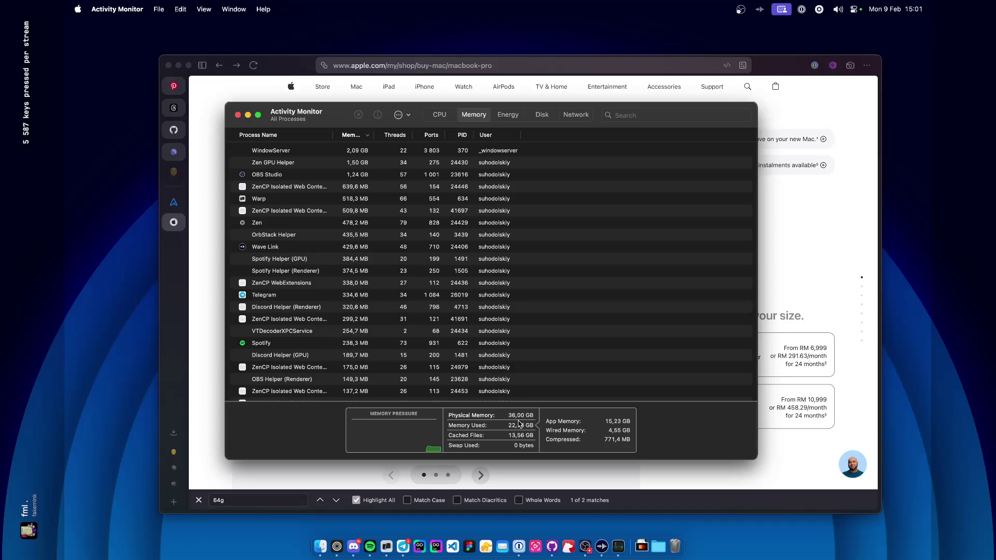
pyautogui.scroll(3, 315, 168)
pyautogui.scroll(-5, 342, 274)
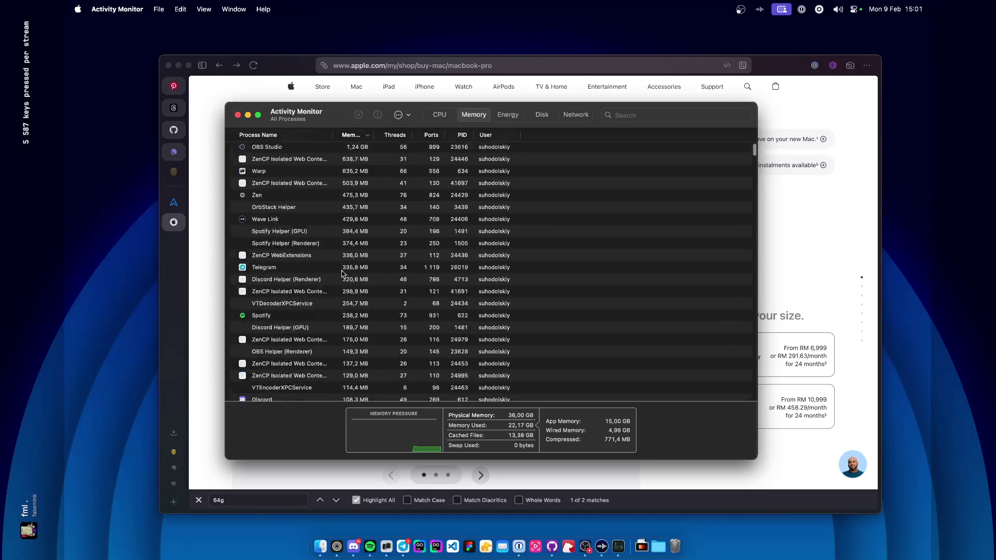
pyautogui.scroll(5, 342, 274)
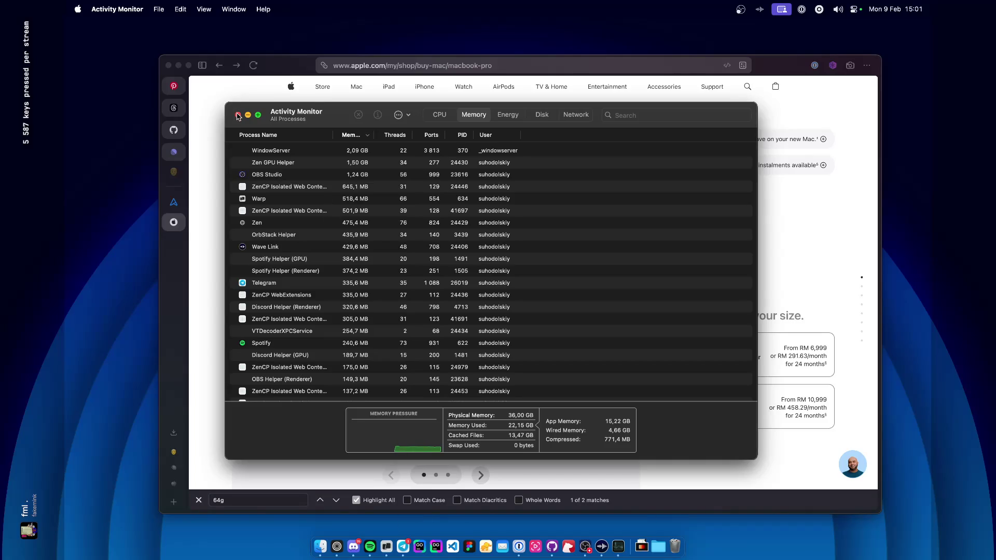
pyautogui.click(237, 115)
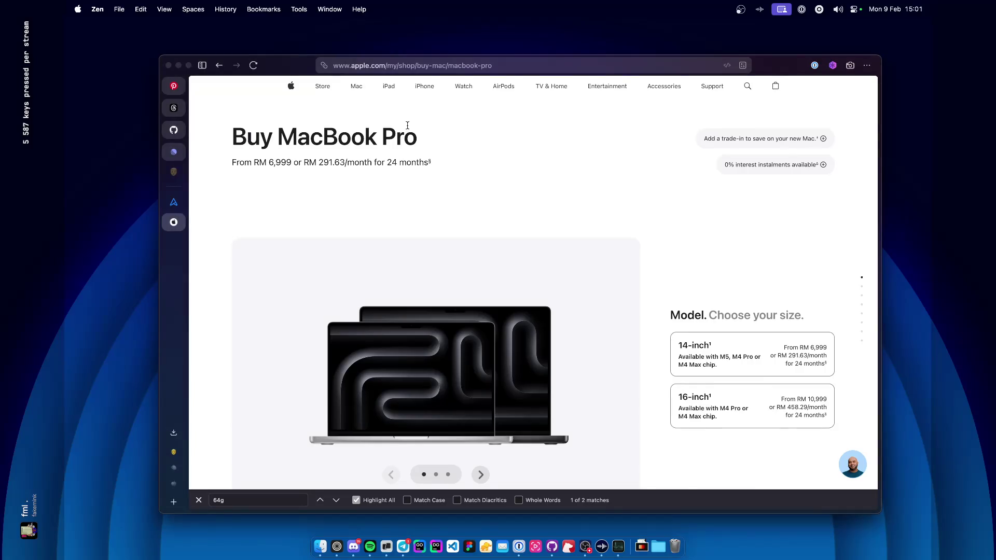
# Choose the 16-inch MacBook Pro in Silver with the Standard display.
pyautogui.scroll(-5, 406, 128)
pyautogui.scroll(5, 408, 127)
pyautogui.click(752, 414)
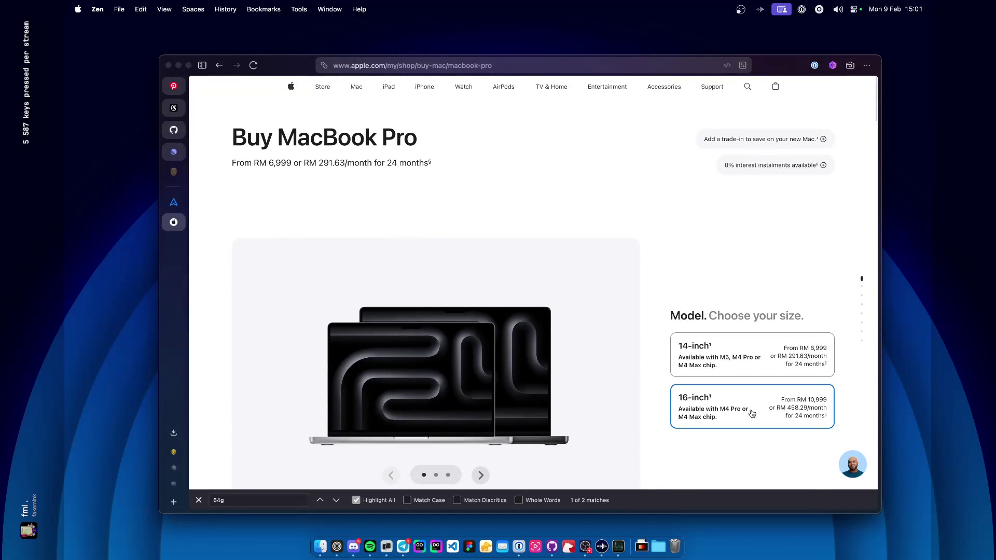
pyautogui.scroll(-8, 752, 413)
pyautogui.scroll(4, 753, 413)
pyautogui.click(706, 332)
pyautogui.click(681, 332)
pyautogui.scroll(-5, 768, 395)
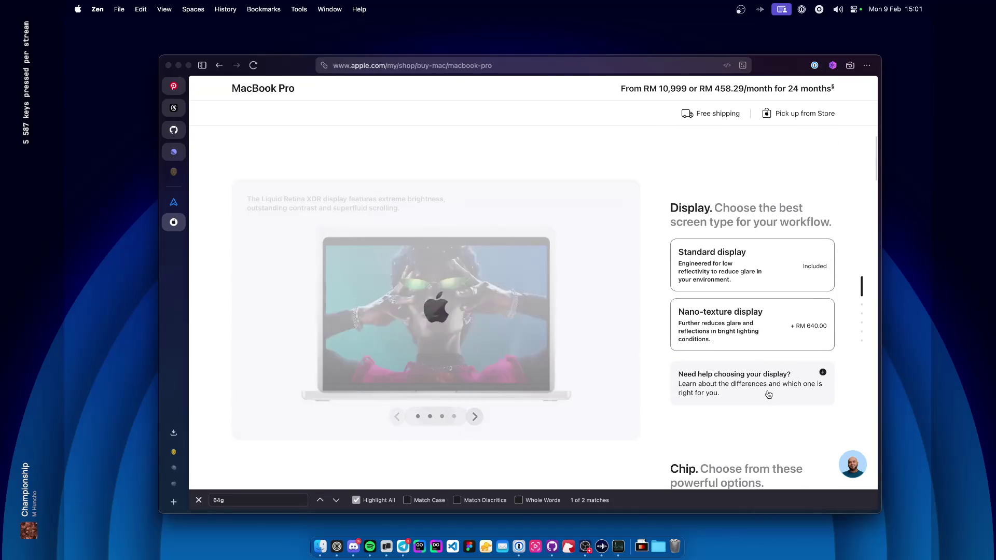
pyautogui.click(724, 269)
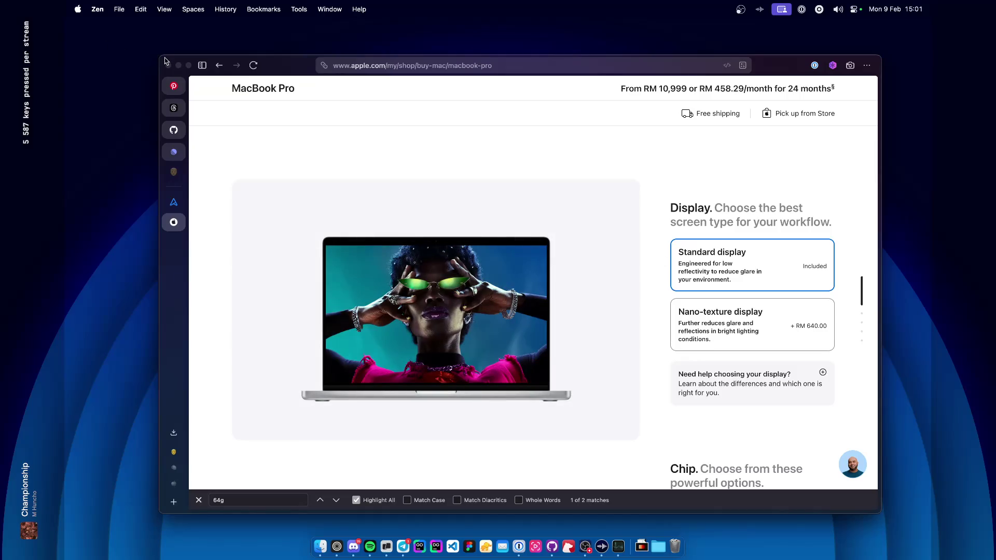
# Enlarge and reposition the browser window, then choose the M4 Pro chip.
pyautogui.moveTo(161, 58); pyautogui.dragTo(98, 21)
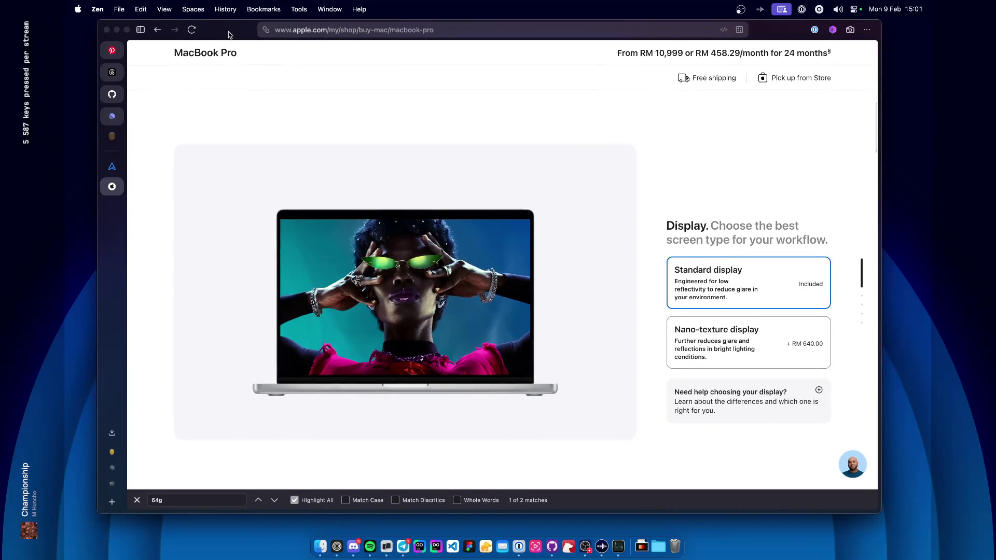
pyautogui.moveTo(229, 34); pyautogui.dragTo(264, 49)
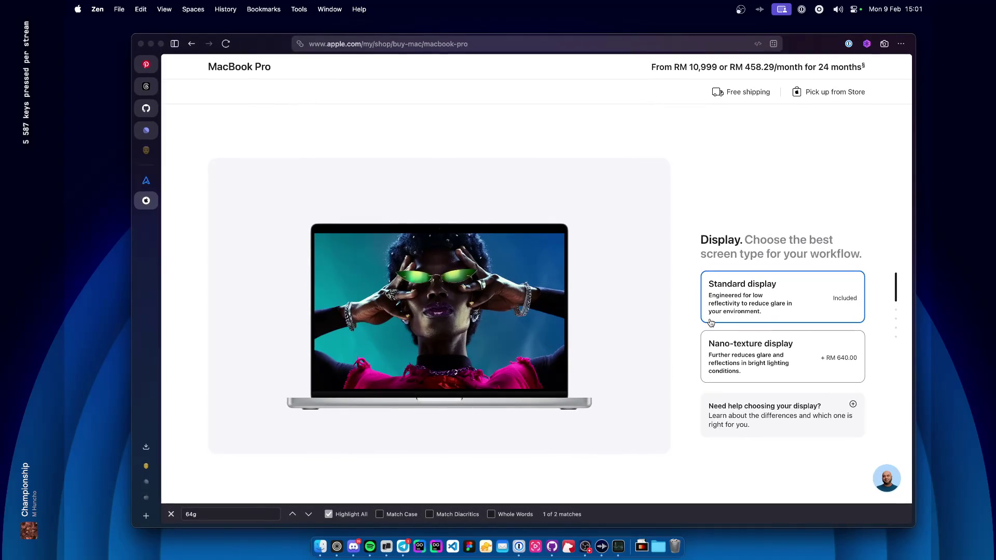
pyautogui.scroll(-6, 690, 301)
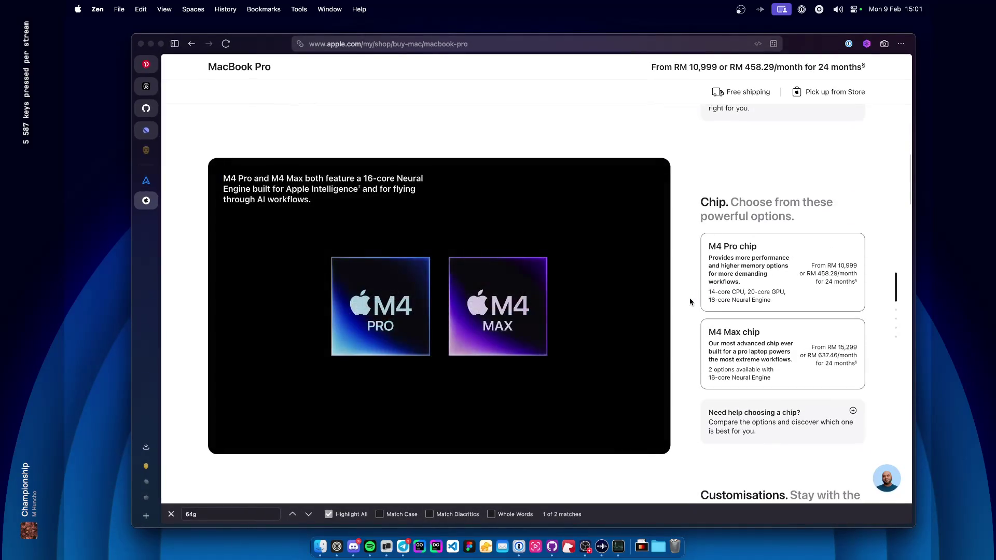
pyautogui.click(802, 283)
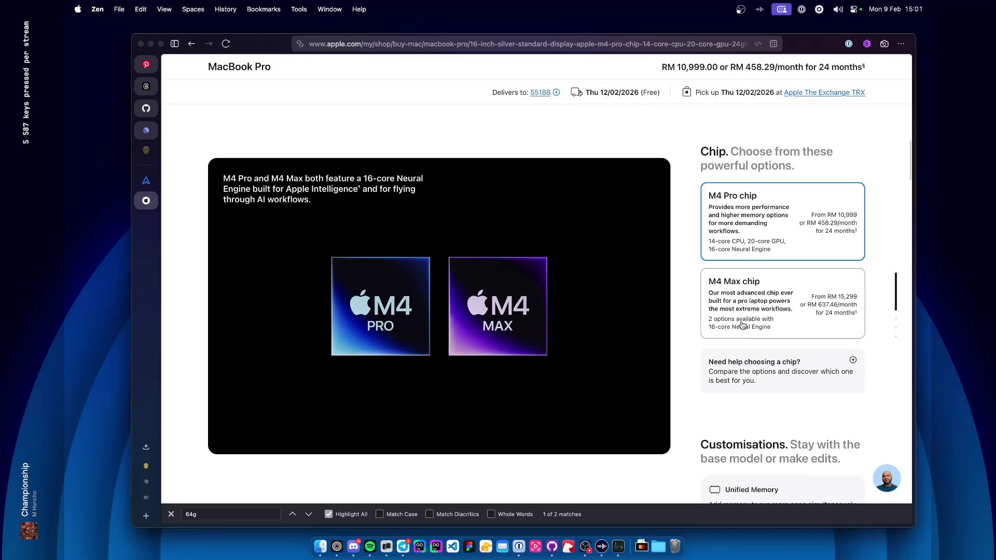
pyautogui.scroll(-5, 695, 341)
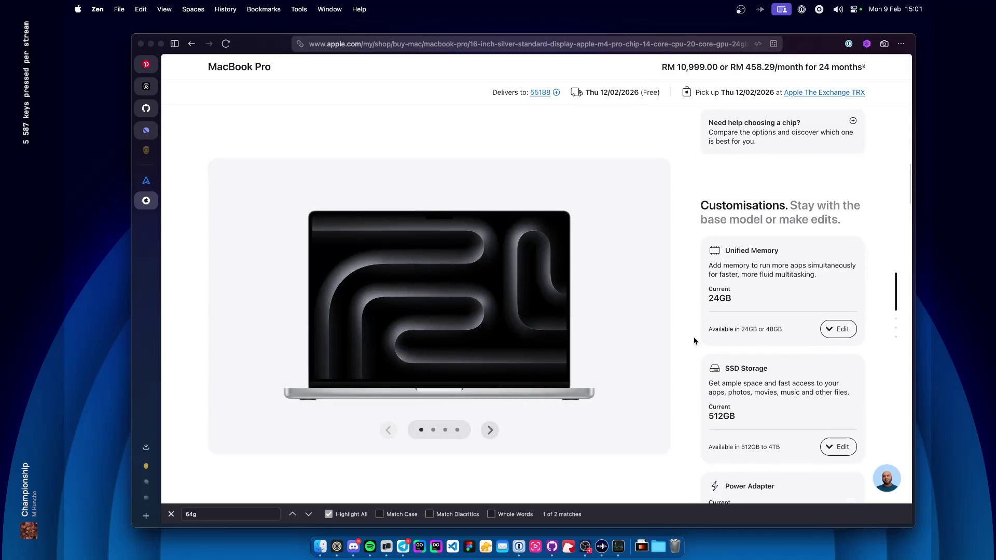
pyautogui.scroll(-1, 695, 341)
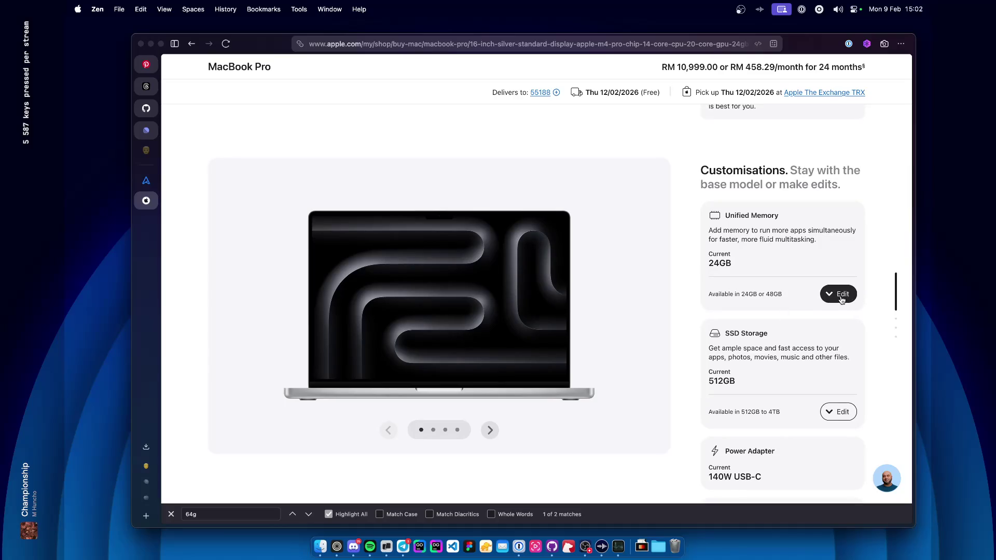
# Upgrade unified memory to 48GB and SSD storage to 1TB.
pyautogui.click(842, 300)
pyautogui.scroll(-1, 790, 388)
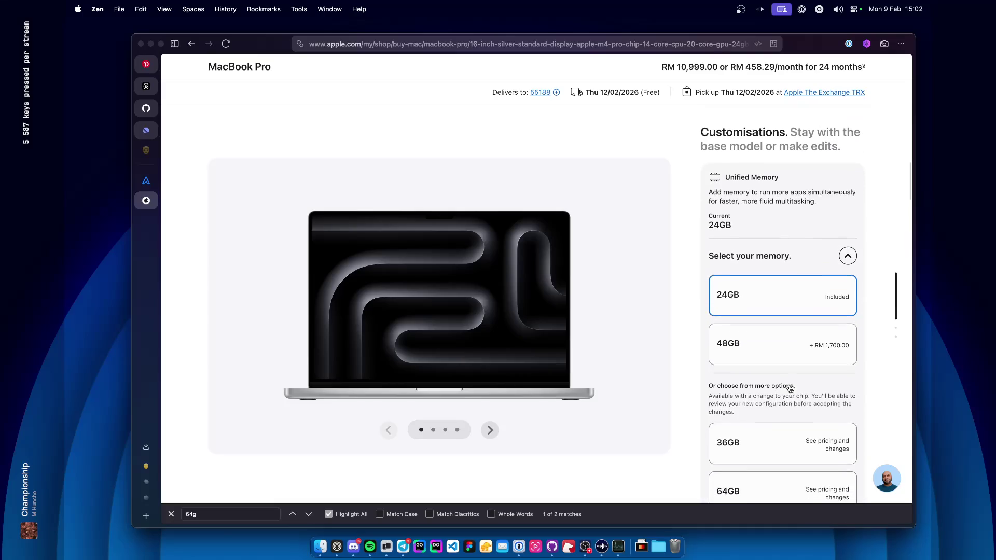
pyautogui.click(797, 346)
pyautogui.click(849, 254)
pyautogui.scroll(-1, 797, 291)
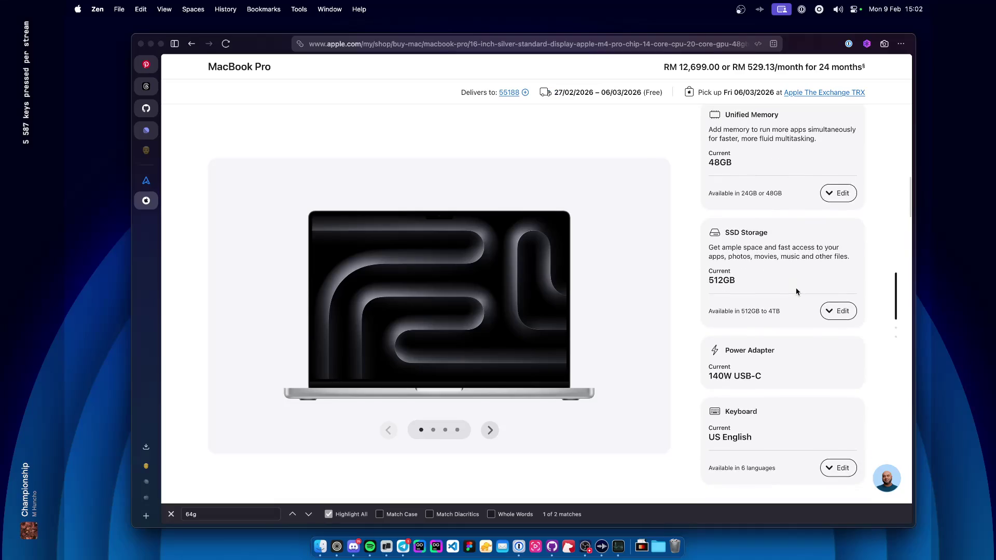
pyautogui.click(828, 307)
pyautogui.scroll(-4, 783, 330)
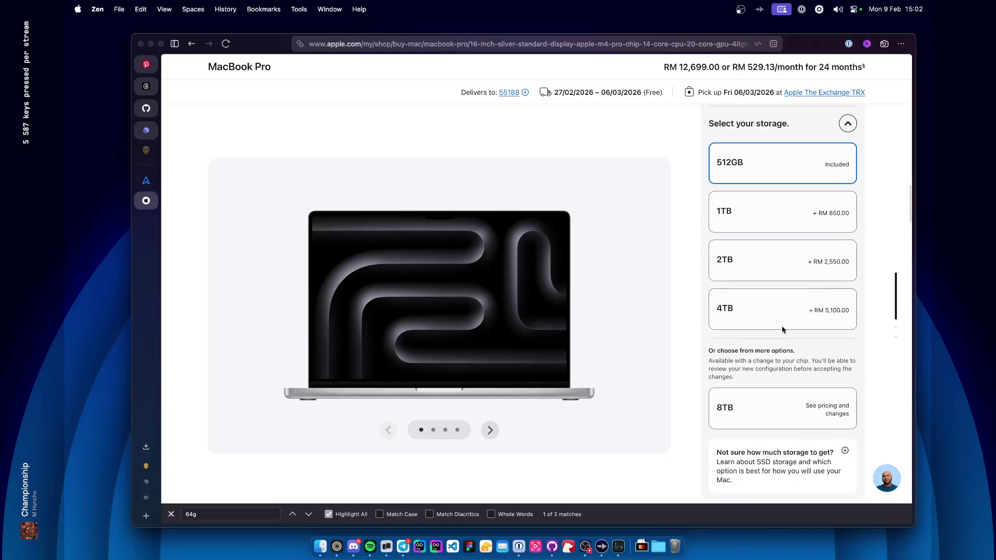
pyautogui.click(848, 123)
pyautogui.click(839, 125)
pyautogui.click(776, 217)
# Decline trade-in and AppleCare+, bringing the total to RM 13,549.00.
pyautogui.scroll(-10, 831, 266)
pyautogui.scroll(4, 831, 266)
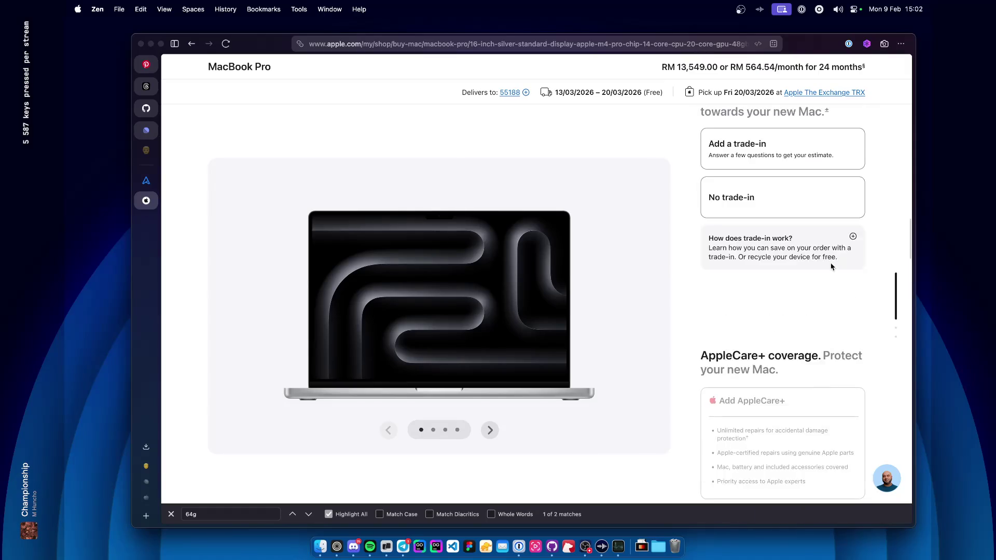
pyautogui.scroll(3, 830, 267)
pyautogui.click(756, 368)
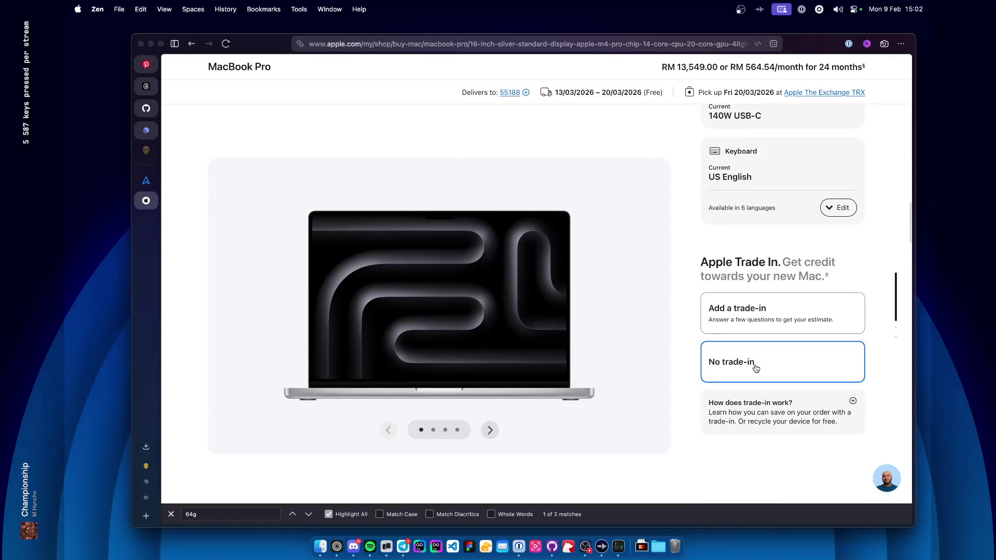
pyautogui.click(786, 293)
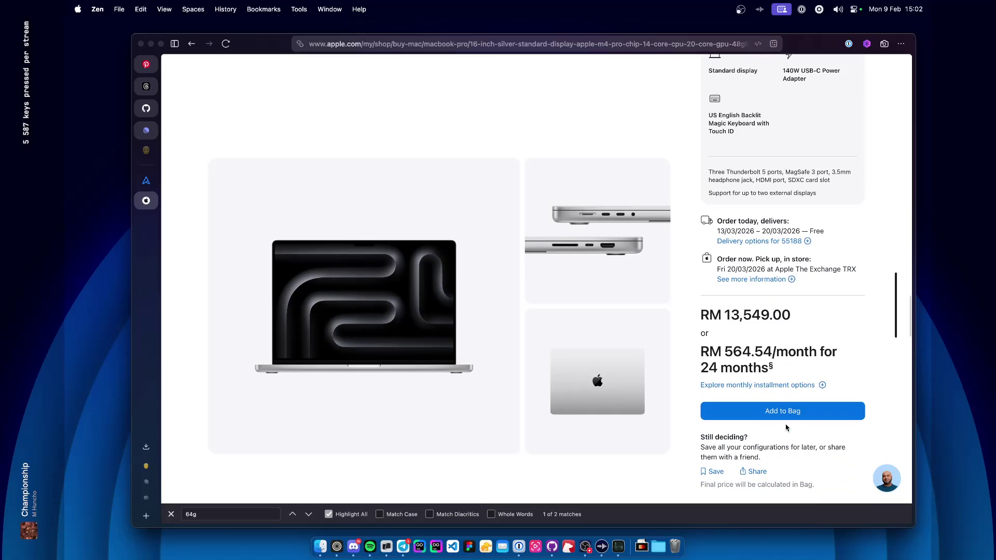
# Convert 13600 MYR to USD in Raycast, then pick the M4 Max chip.
pyautogui.hotkey('alt', 'space')
pyautogui.write('13')
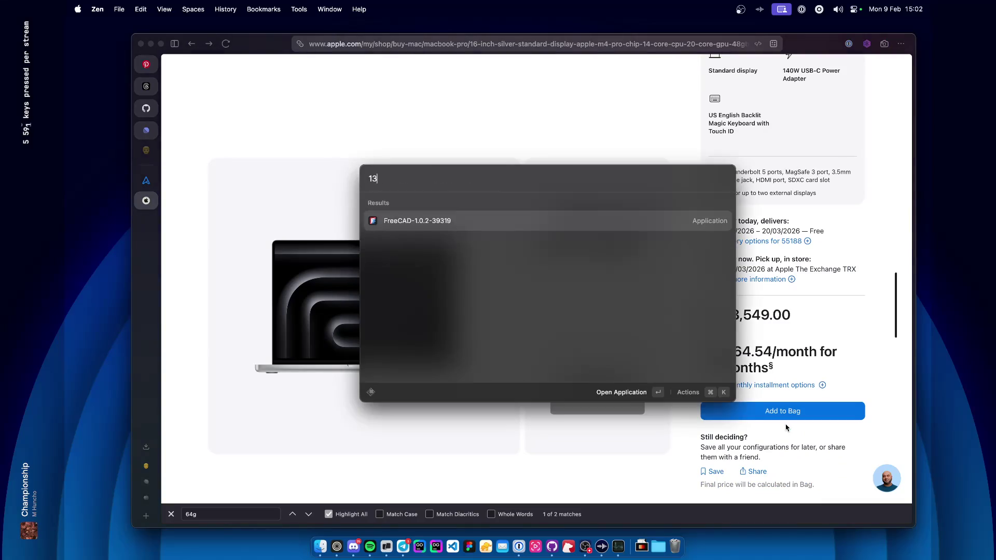
pyautogui.write('600 myr to usd')
pyautogui.press('super+a')
pyautogui.press('Escape')
pyautogui.scroll(15, 830, 272)
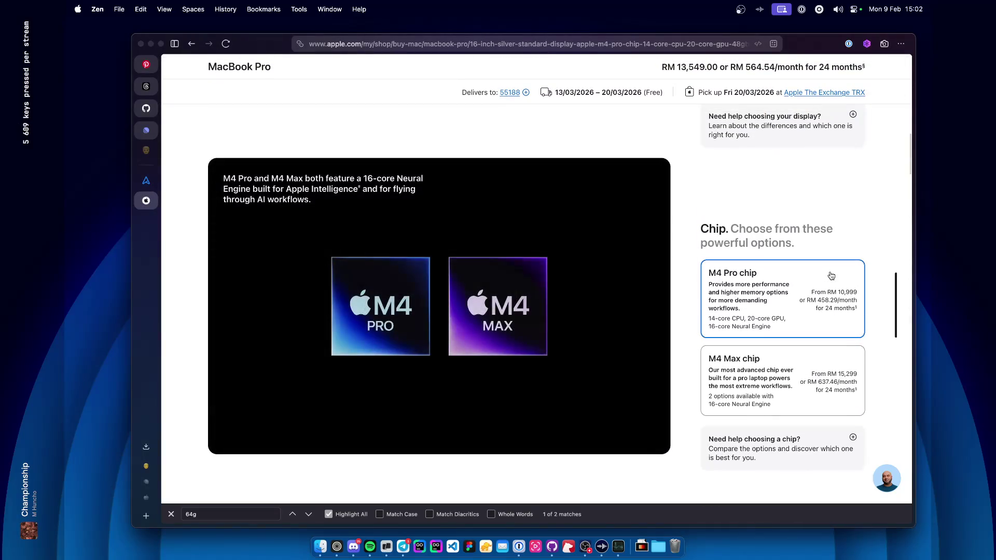
pyautogui.click(750, 385)
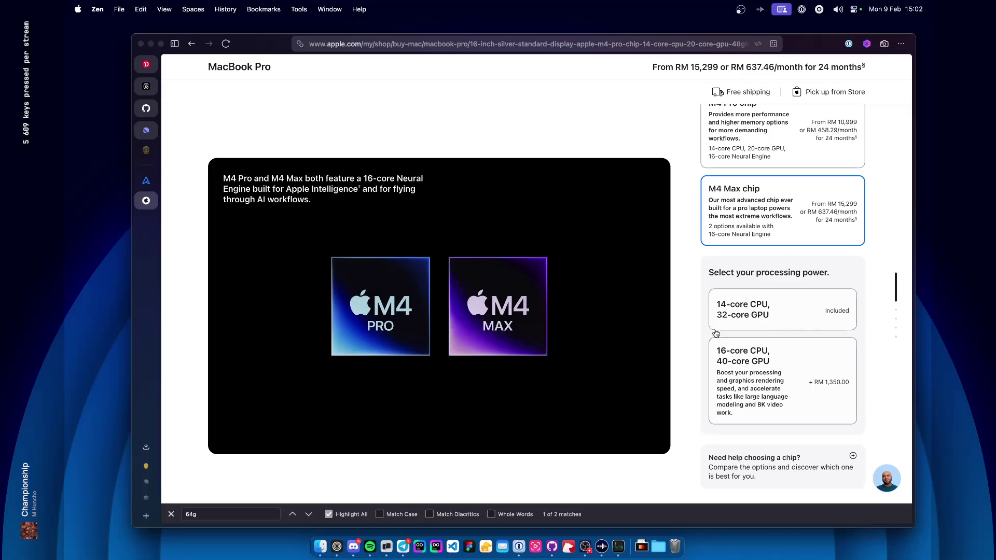
# Pick the 14-core CPU, 32-core GPU M4 Max and try 128GB of memory.
pyautogui.scroll(-5, 712, 367)
pyautogui.scroll(10, 712, 368)
pyautogui.scroll(-10, 711, 367)
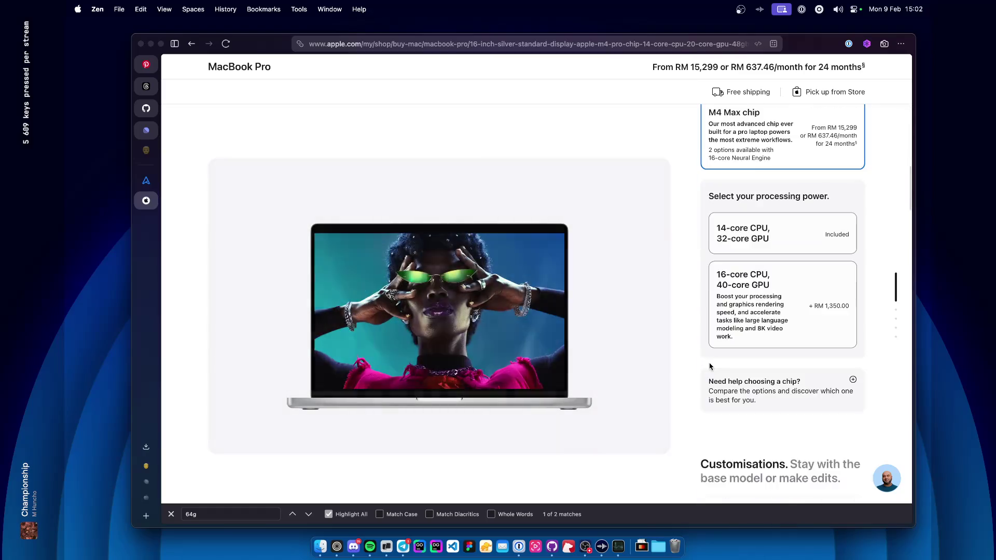
pyautogui.scroll(3, 758, 285)
pyautogui.click(753, 308)
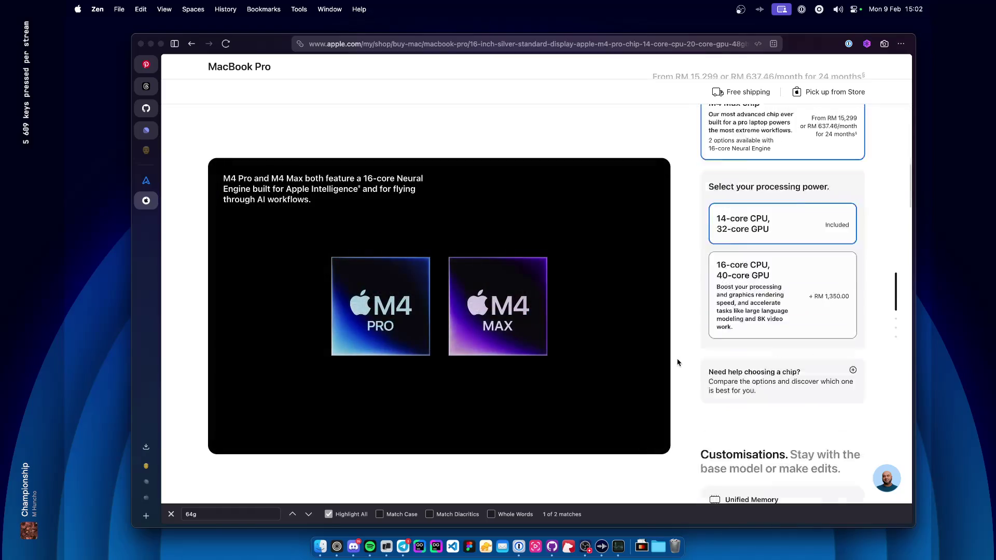
pyautogui.click(841, 311)
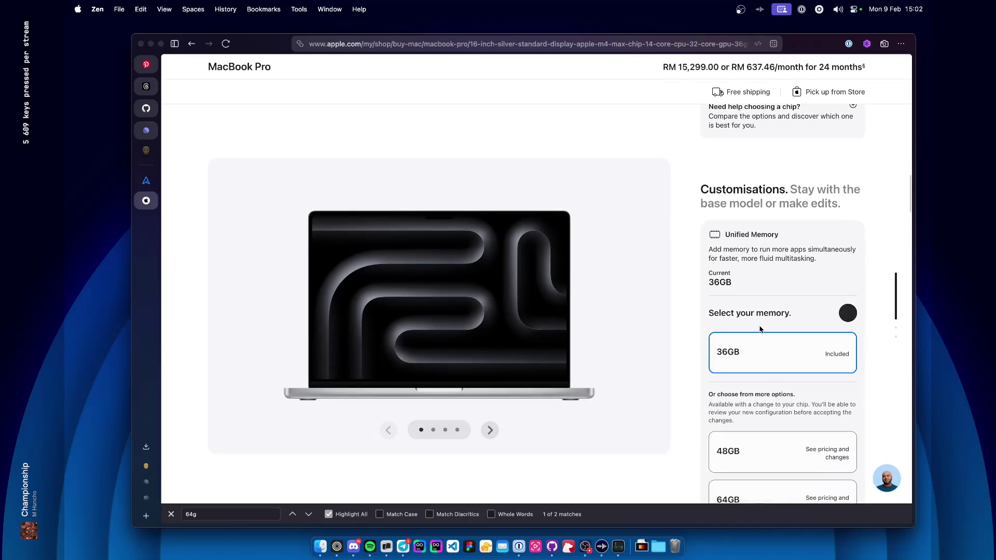
pyautogui.click(755, 366)
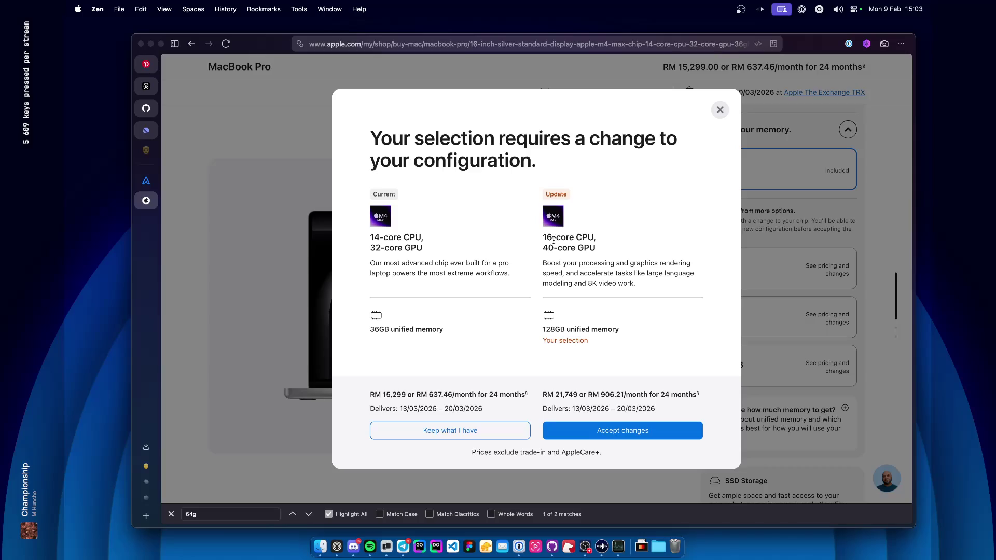
# Compare the 64GB and 48GB notices, then accept 128GB with the 16-core CPU chip.
pyautogui.moveTo(544, 239); pyautogui.dragTo(603, 238)
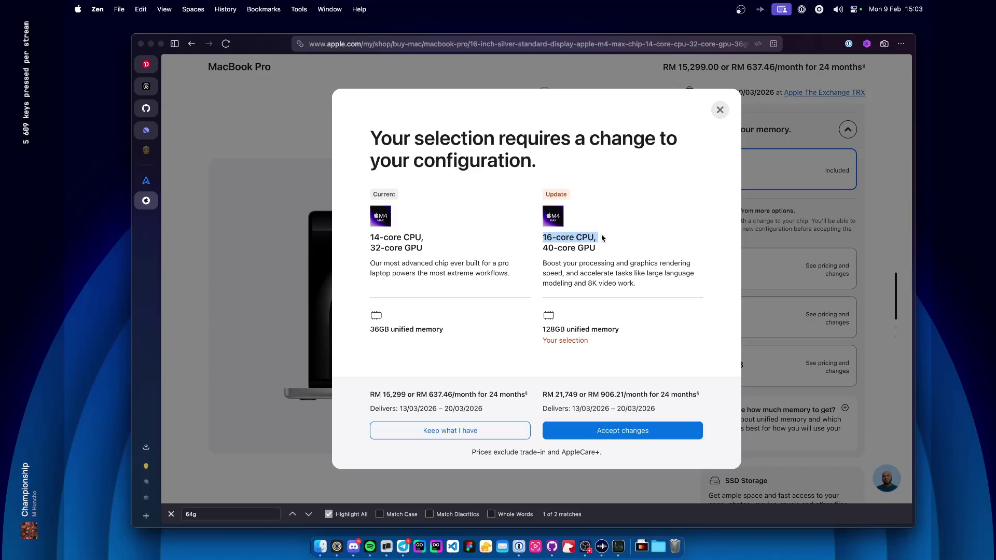
pyautogui.click(720, 112)
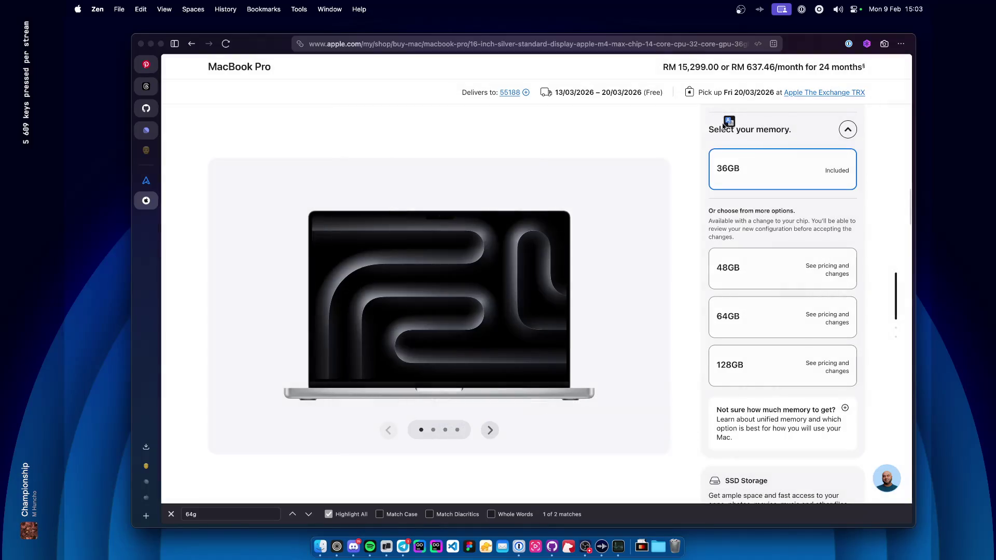
pyautogui.click(767, 318)
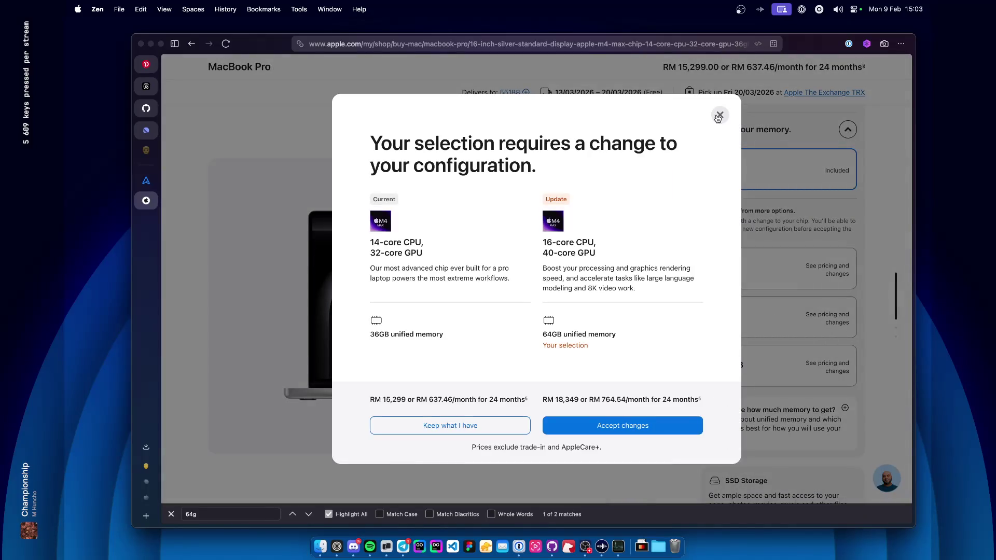
pyautogui.click(720, 115)
pyautogui.click(747, 263)
pyautogui.click(720, 115)
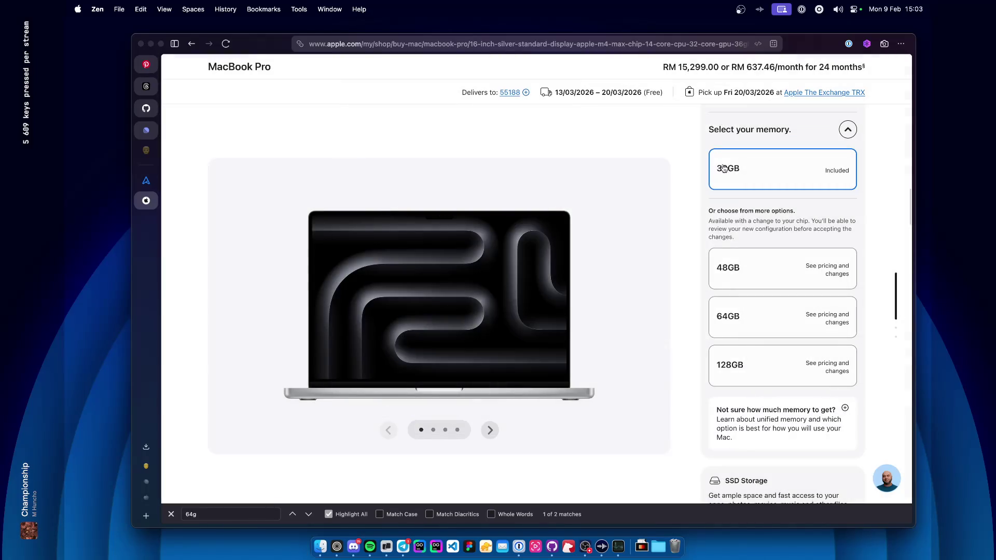
pyautogui.scroll(3, 743, 197)
pyautogui.scroll(-2, 755, 271)
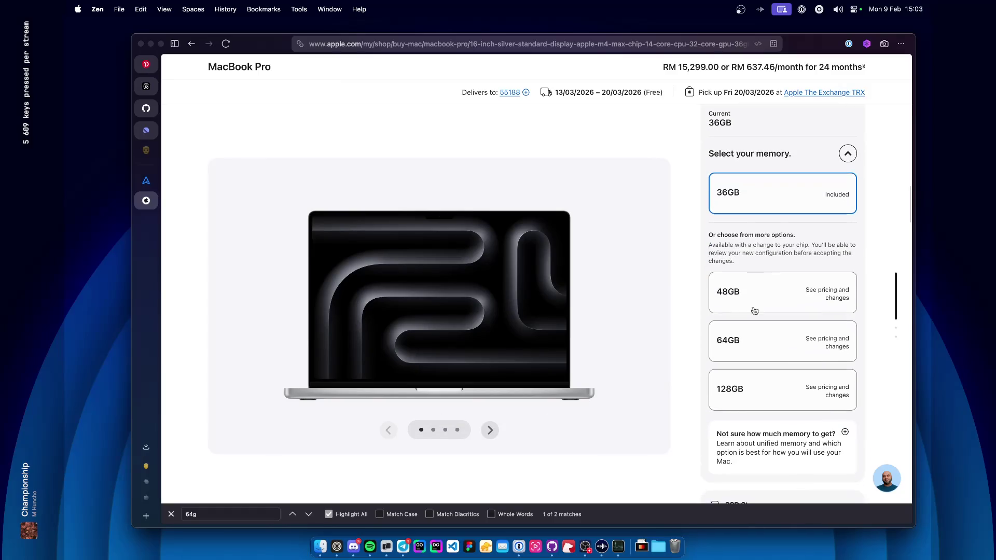
pyautogui.click(752, 389)
pyautogui.click(648, 430)
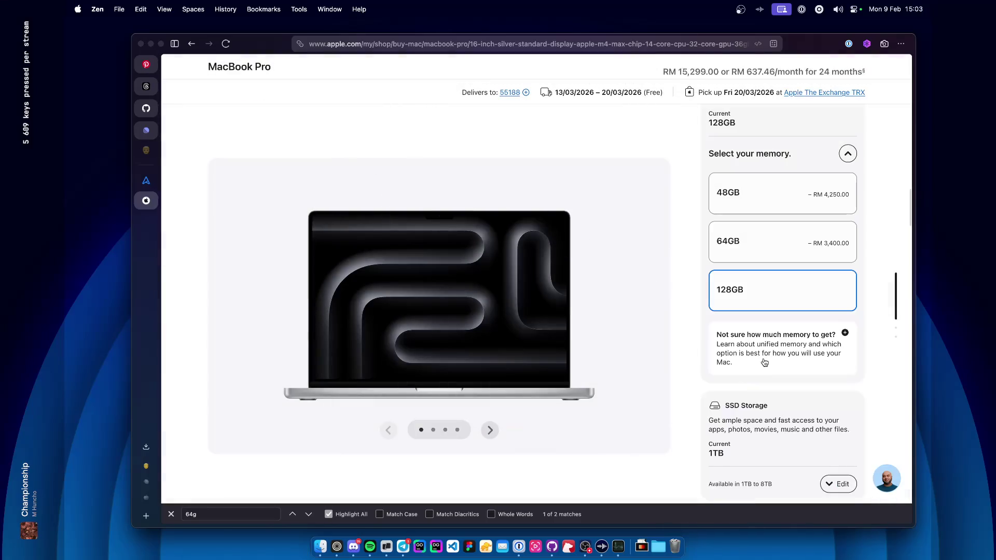
# Decline trade-in and AppleCare+, leaving the total at RM 21,749.00.
pyautogui.scroll(-5, 764, 361)
pyautogui.scroll(10, 764, 362)
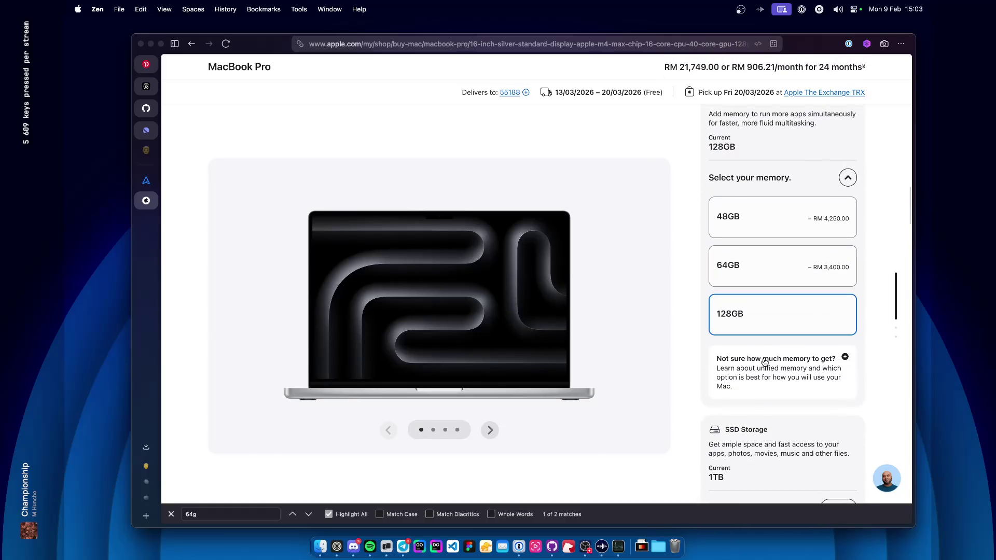
pyautogui.scroll(-4, 764, 362)
pyautogui.scroll(3, 764, 362)
pyautogui.scroll(-5, 765, 361)
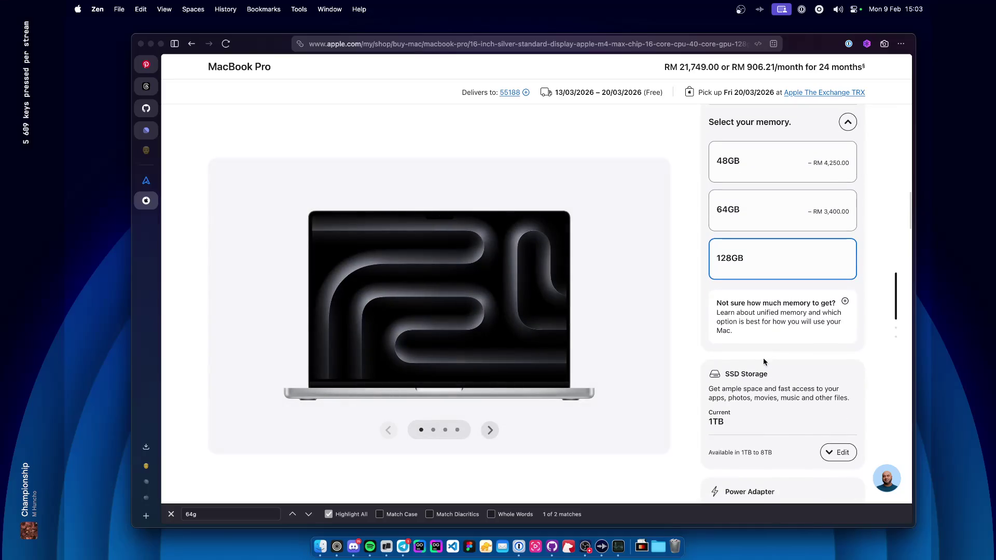
pyautogui.scroll(-10, 764, 362)
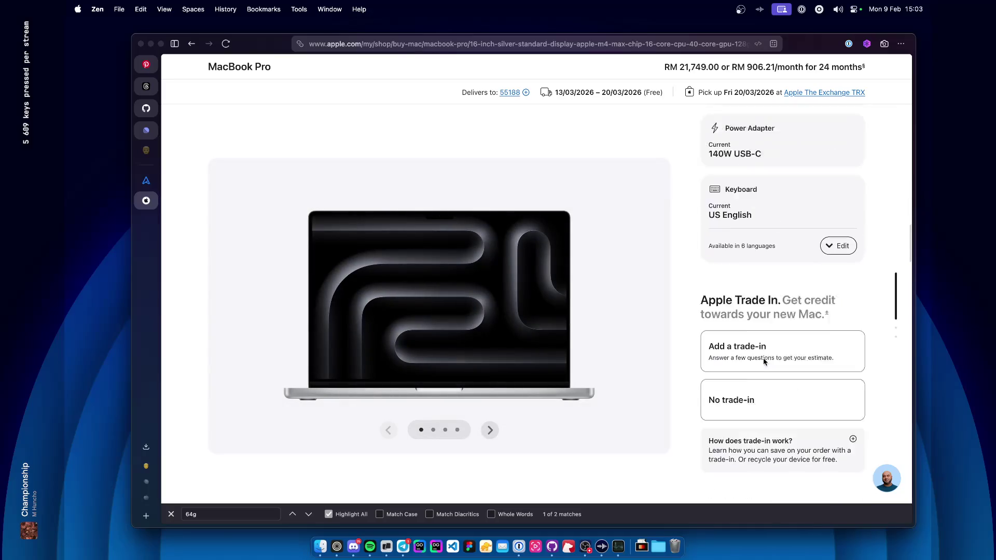
pyautogui.click(770, 318)
pyautogui.scroll(-8, 769, 314)
pyautogui.click(766, 309)
pyautogui.scroll(-4, 762, 301)
pyautogui.scroll(-5, 763, 300)
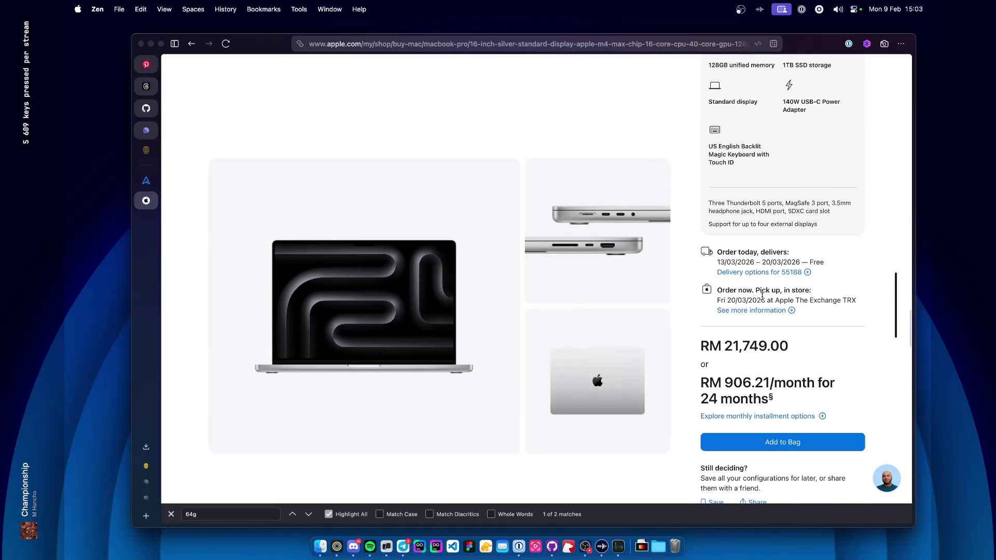
# Convert 22000 MYR to USD in Raycast (about $5,590.15), then clear the query.
pyautogui.hotkey('alt', 'space')
pyautogui.write('21')
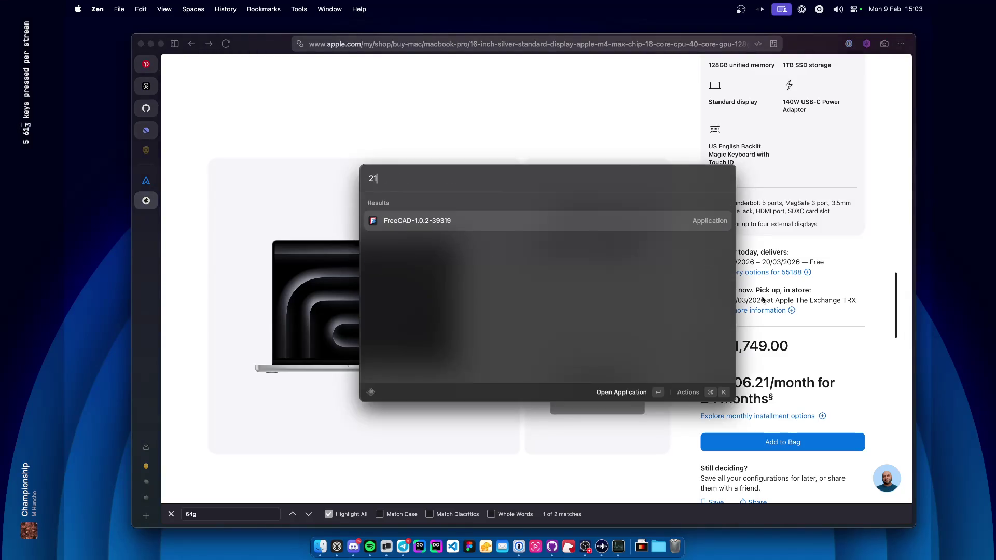
pyautogui.press('BackSpace')
pyautogui.write('2000')
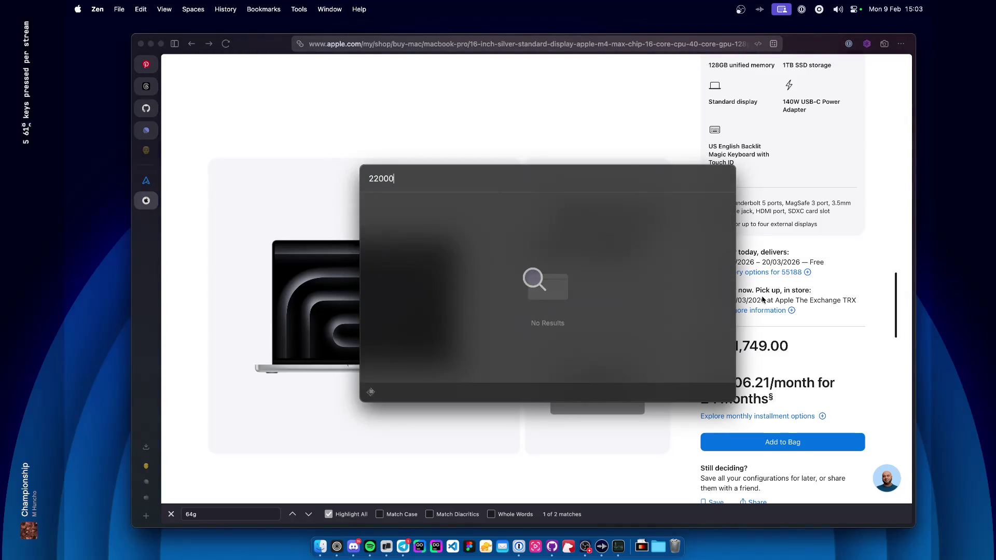
pyautogui.write(' myr to usd')
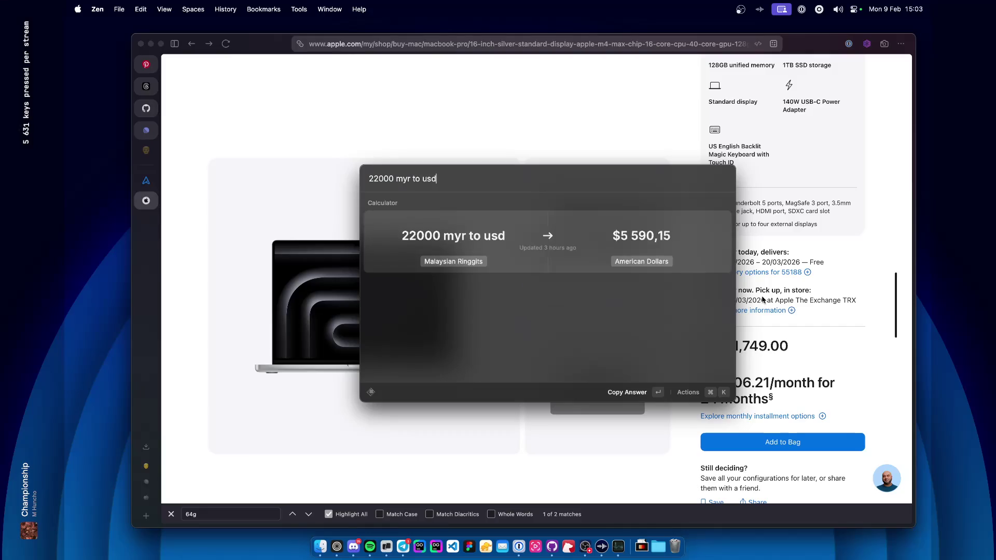
pyautogui.press('super+a')
pyautogui.press('BackSpace')
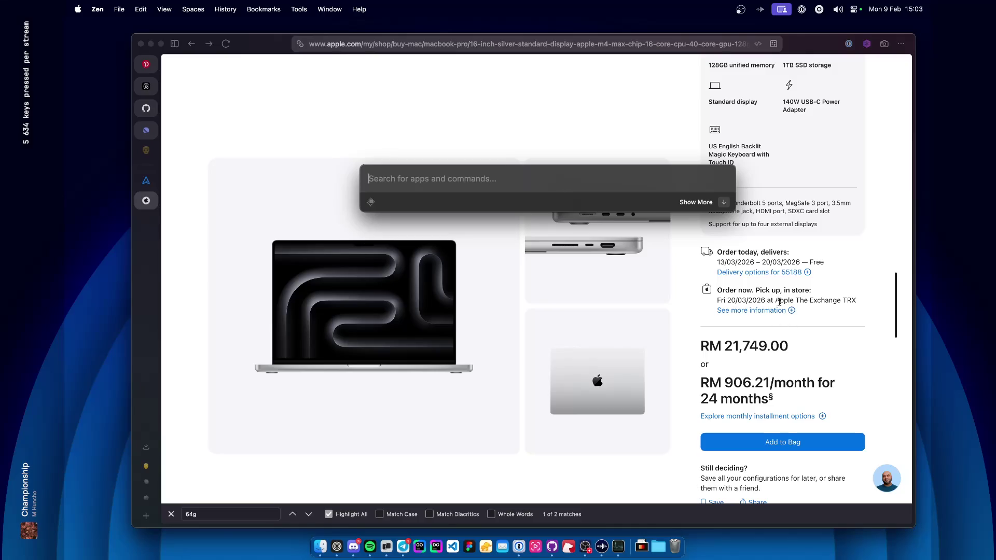
pyautogui.press('Escape')
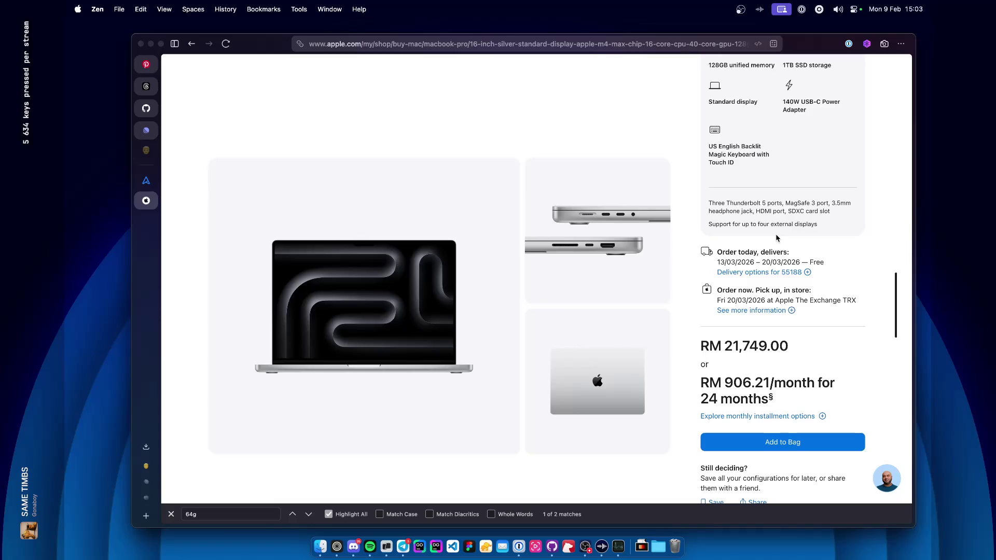
# Scroll through the RM 21,749.00 16-inch M4 Max MacBook Pro configuration to review it.
pyautogui.scroll(15, 777, 238)
pyautogui.scroll(1, 777, 238)
pyautogui.scroll(-4, 777, 238)
pyautogui.scroll(10, 777, 238)
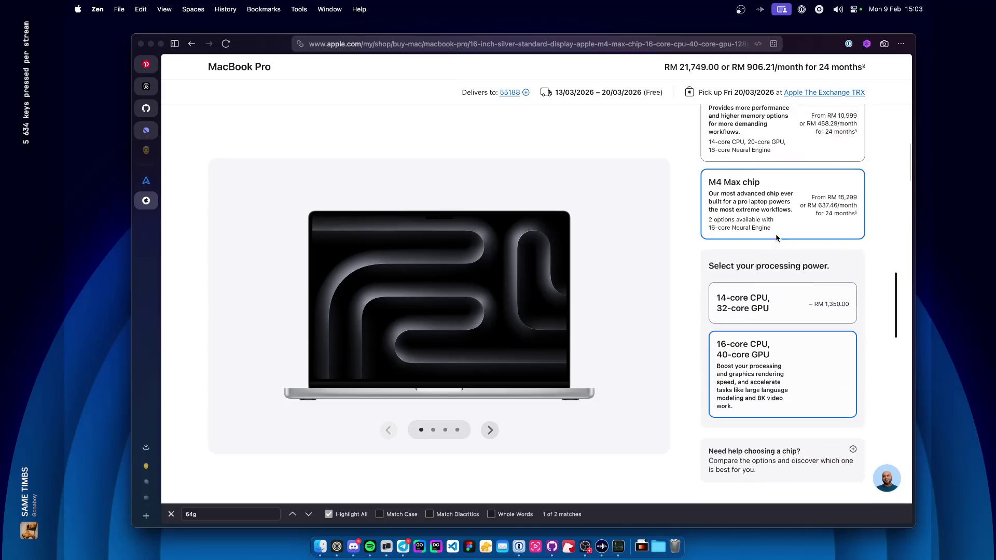
pyautogui.scroll(2, 777, 238)
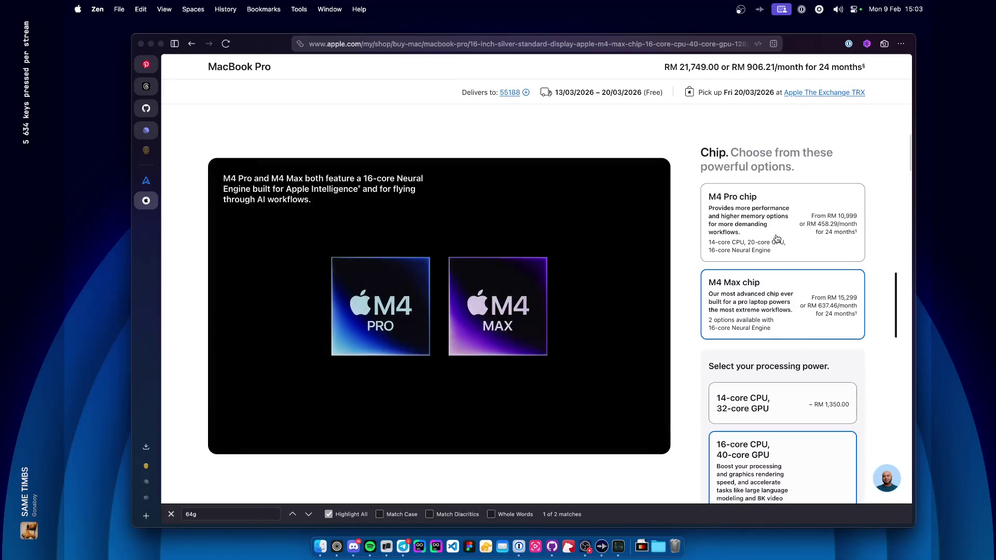
pyautogui.scroll(10, 777, 239)
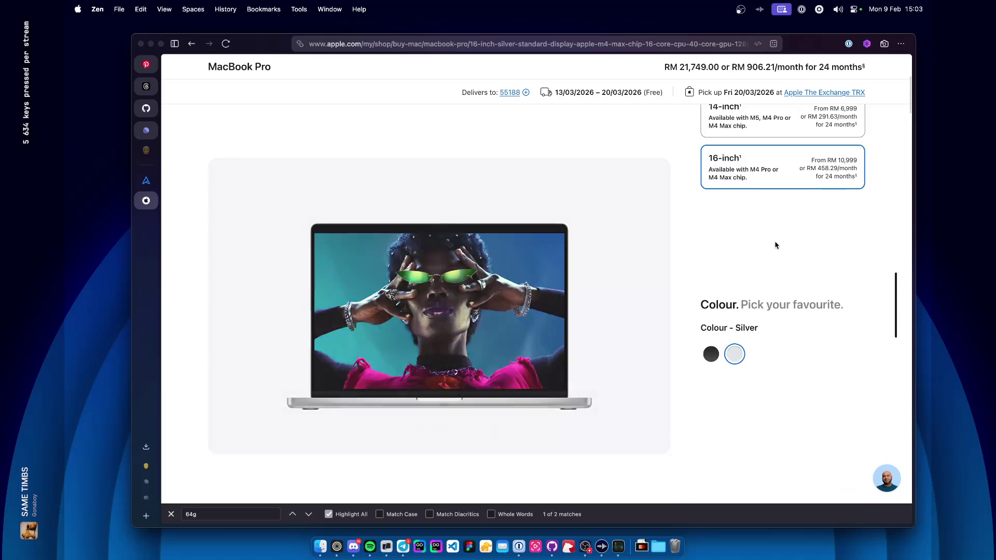
pyautogui.scroll(5, 777, 246)
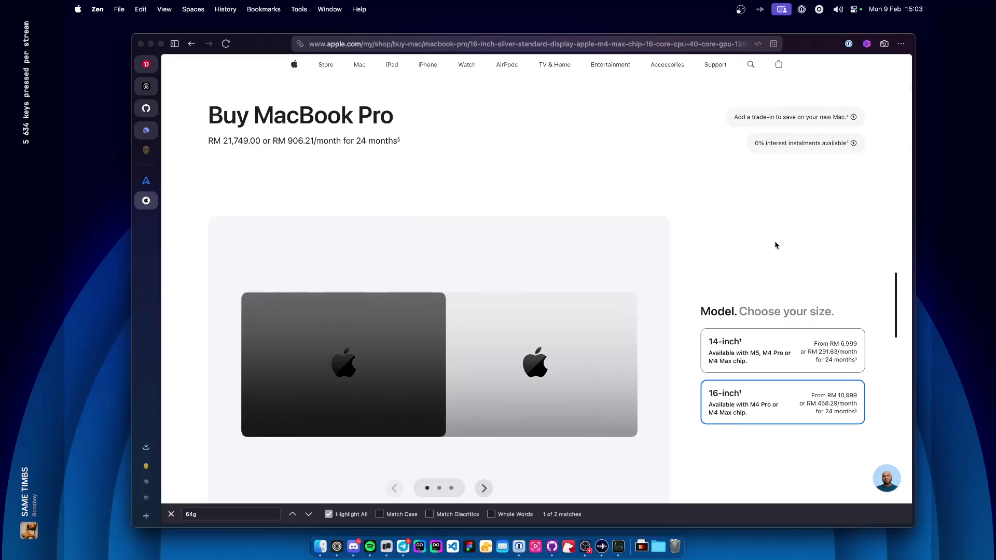
pyautogui.scroll(-10, 777, 246)
pyautogui.scroll(-4, 777, 245)
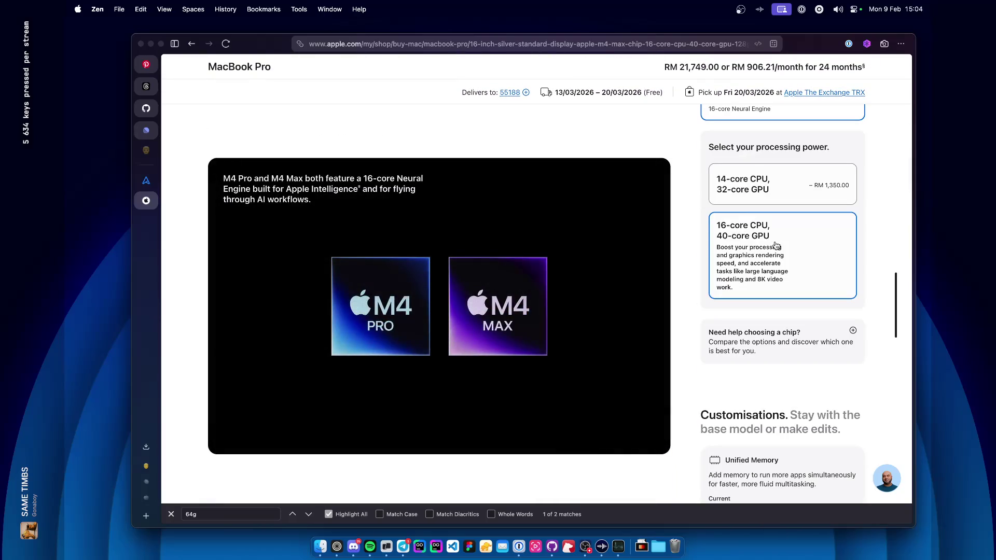
pyautogui.scroll(-10, 777, 246)
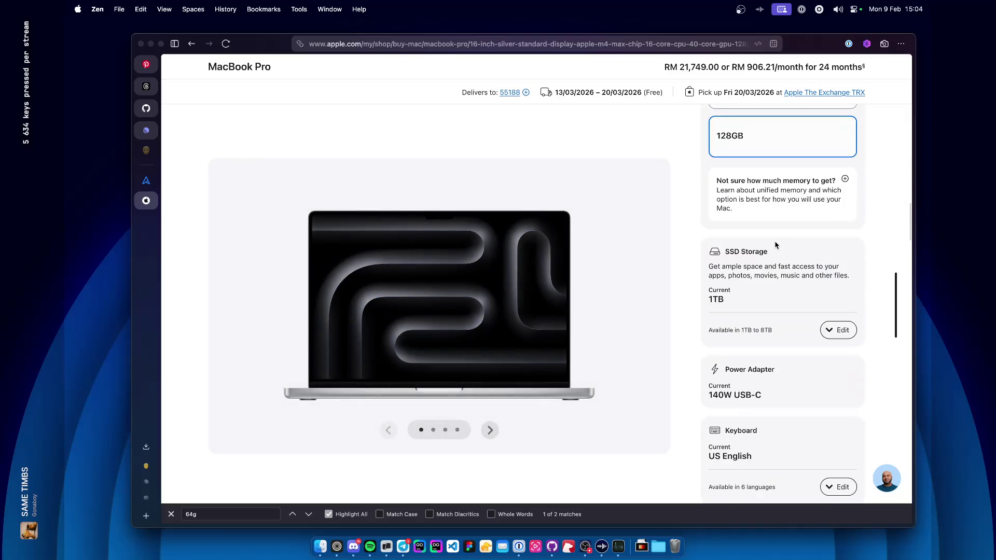
pyautogui.scroll(-6, 777, 245)
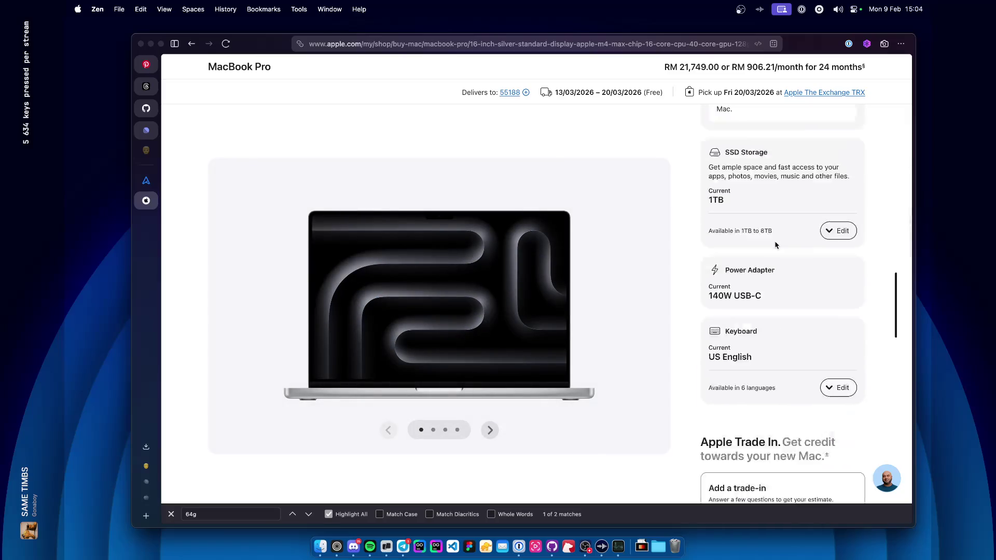
pyautogui.scroll(20, 776, 243)
pyautogui.scroll(3, 775, 241)
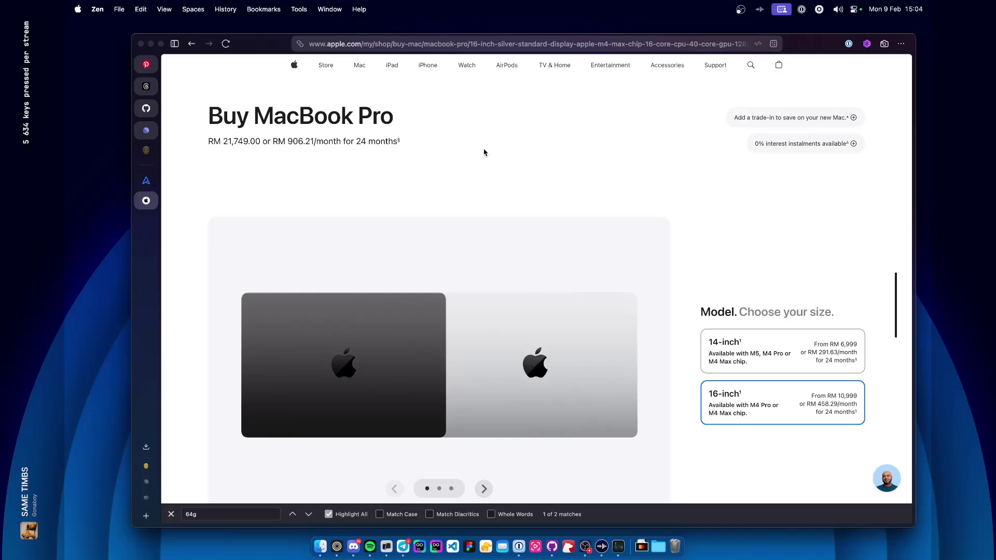
# Search 'apple china' and go to apple.com.cn's MacBook Pro buy page.
pyautogui.press('super+l')
pyautogui.write('apple c')
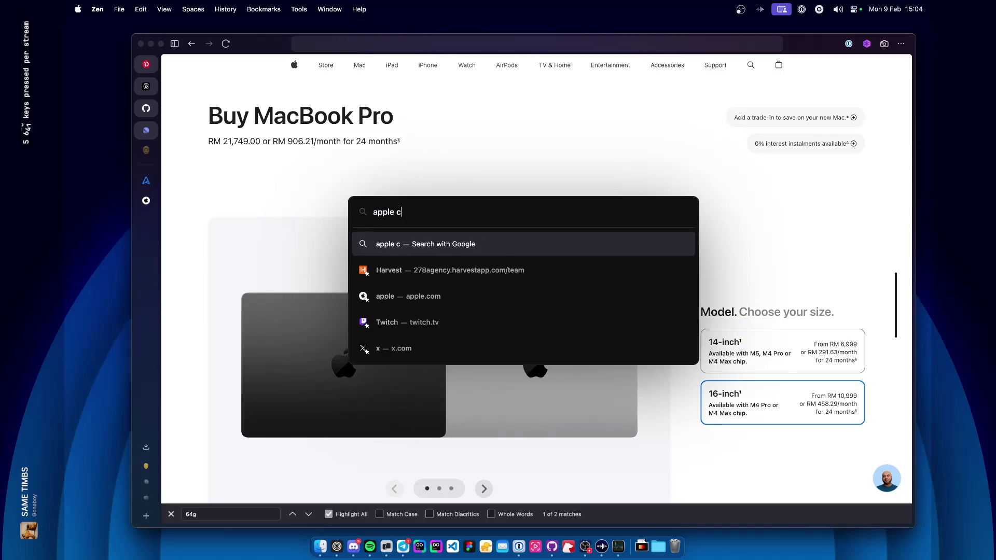
pyautogui.write('hina')
pyautogui.press('Return')
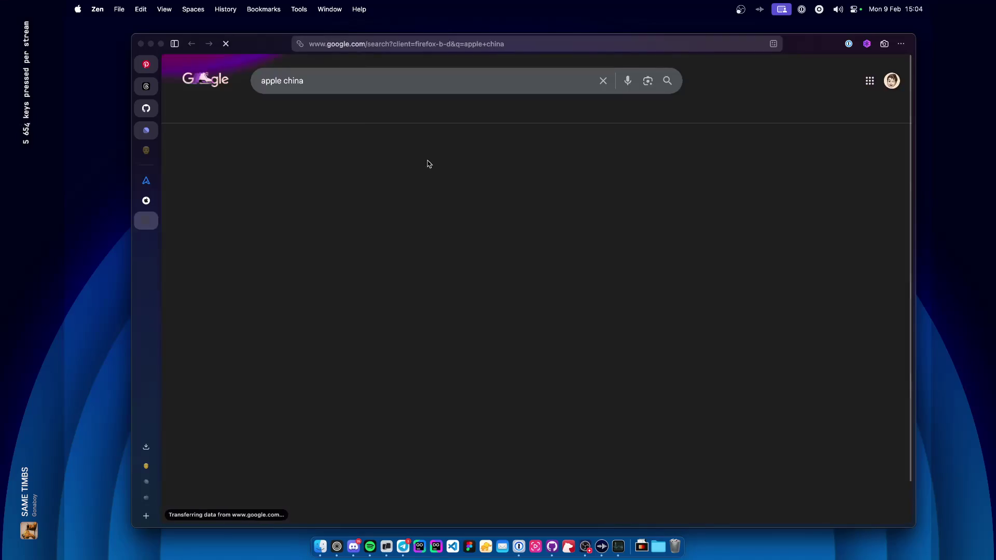
pyautogui.click(320, 195)
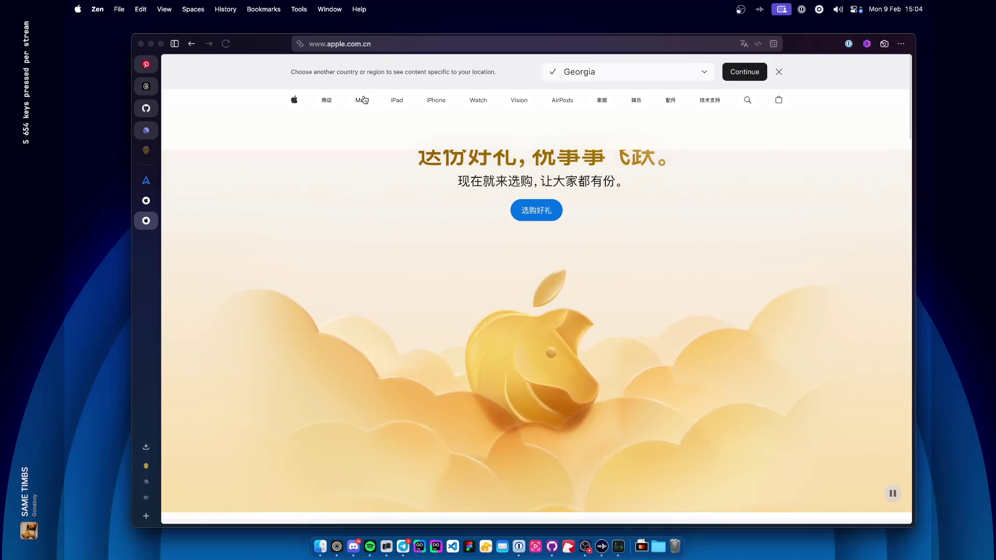
pyautogui.click(362, 66)
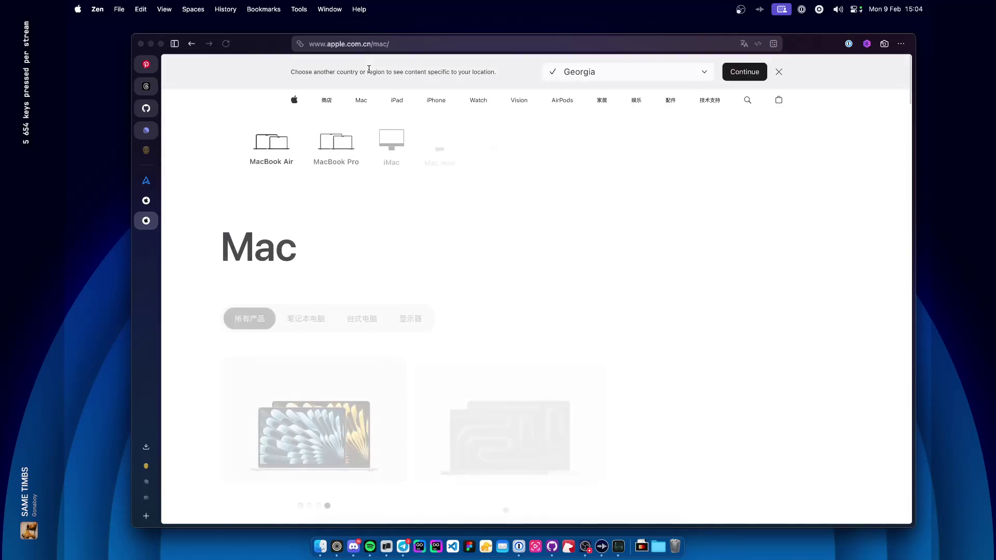
pyautogui.click(342, 140)
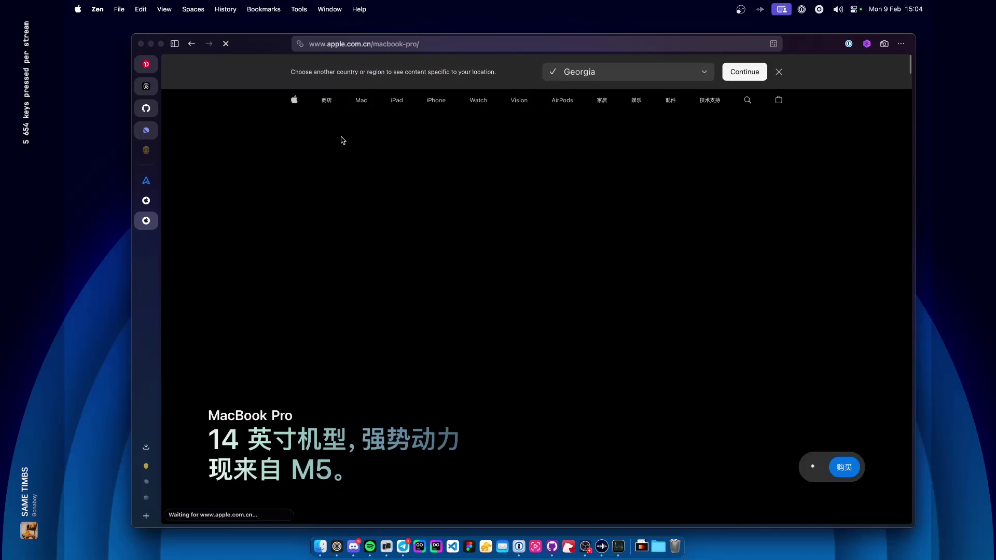
pyautogui.scroll(-1, 657, 461)
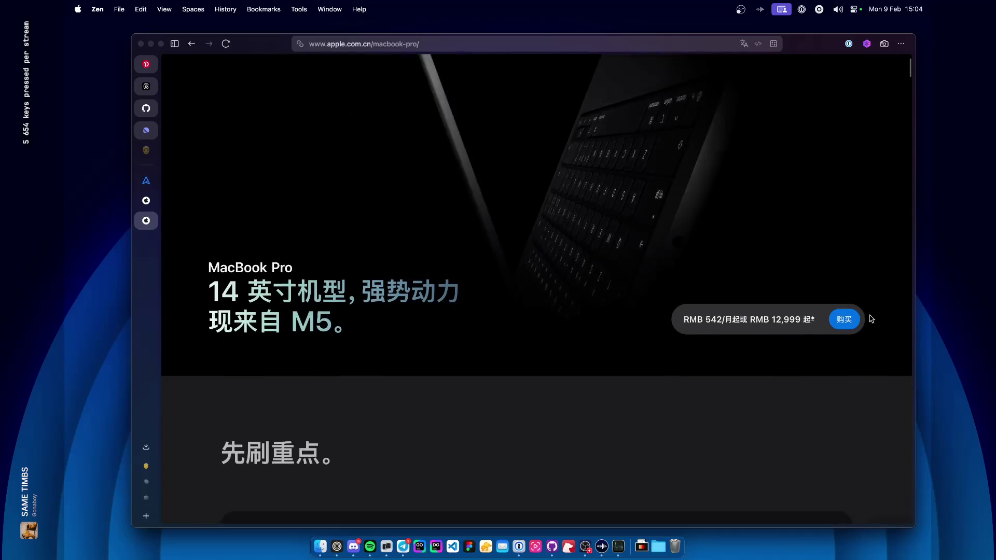
pyautogui.click(844, 319)
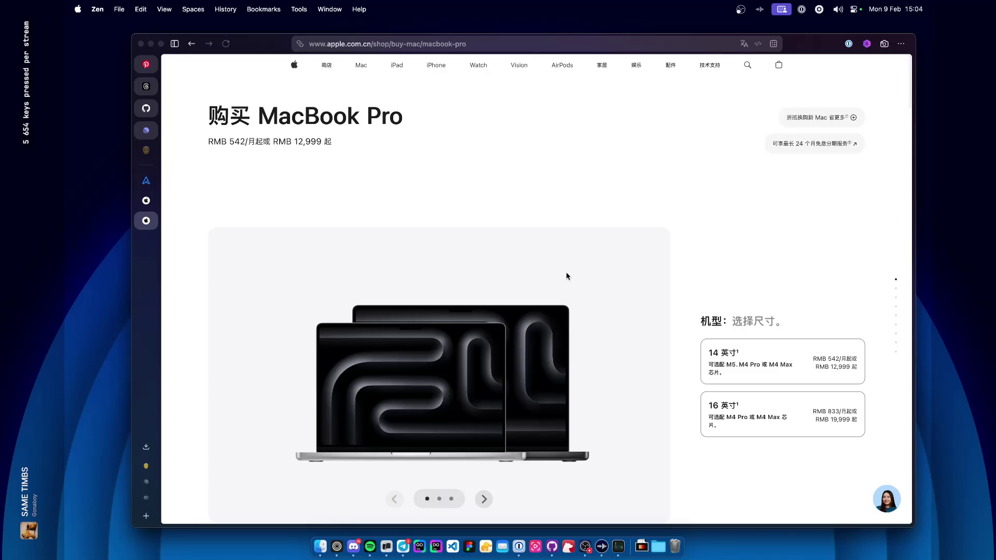
# Choose the 16-inch silver model with the standard display and M4 Max chip.
pyautogui.click(737, 420)
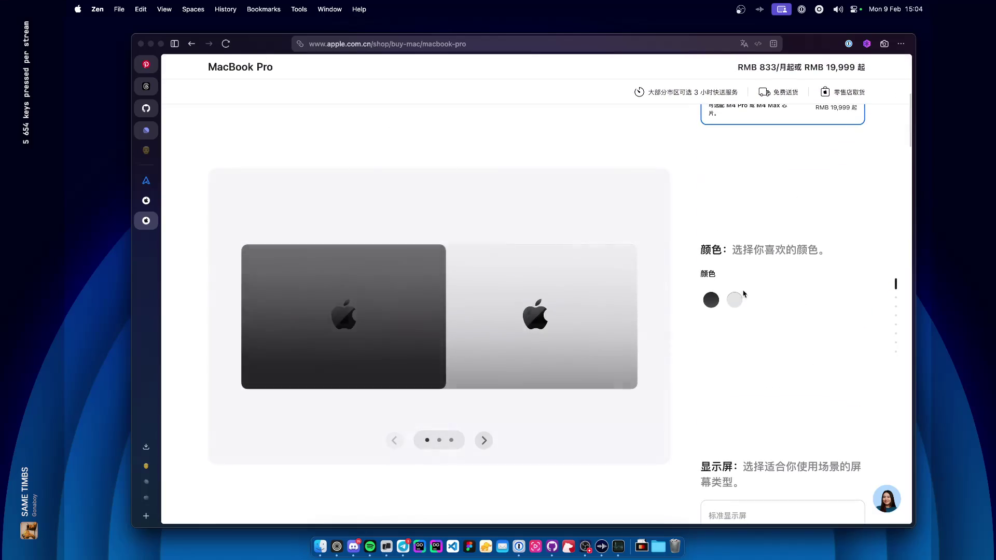
pyautogui.click(735, 300)
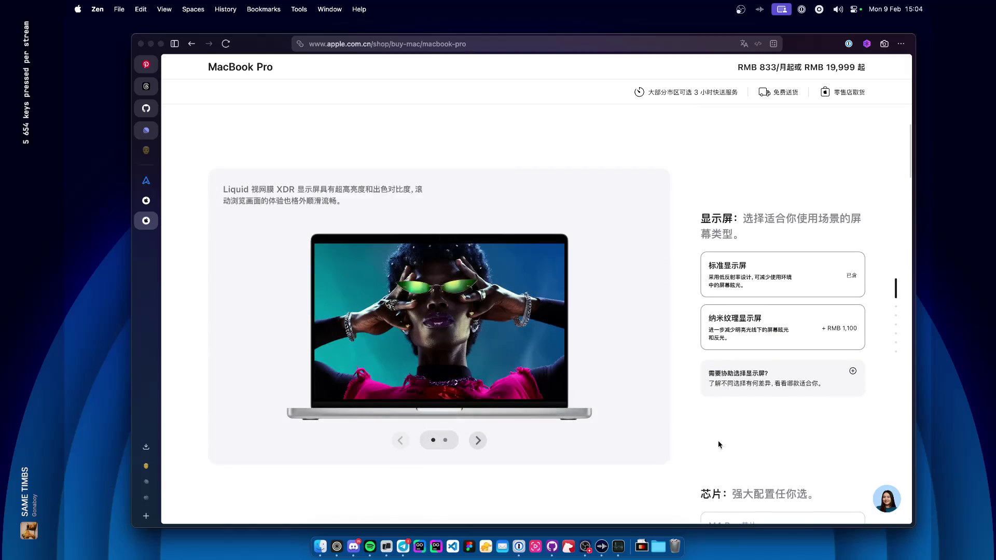
pyautogui.click(762, 283)
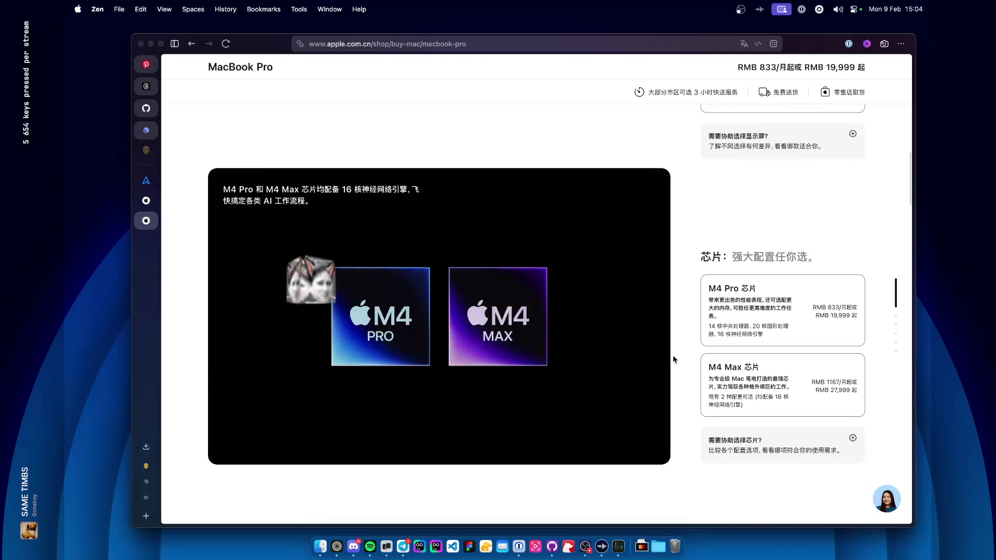
pyautogui.click(673, 358)
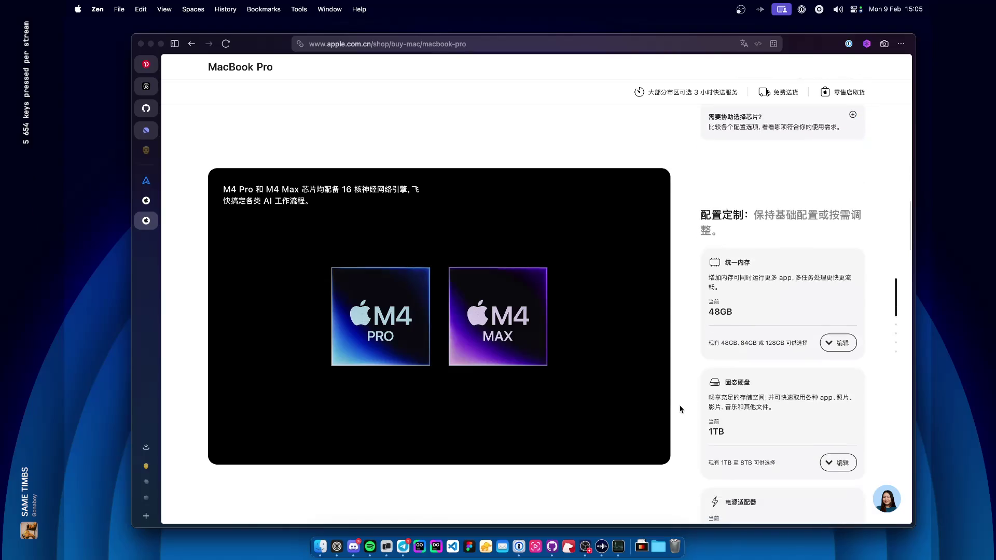
# Upgrade the unified memory to 128GB.
pyautogui.click(836, 344)
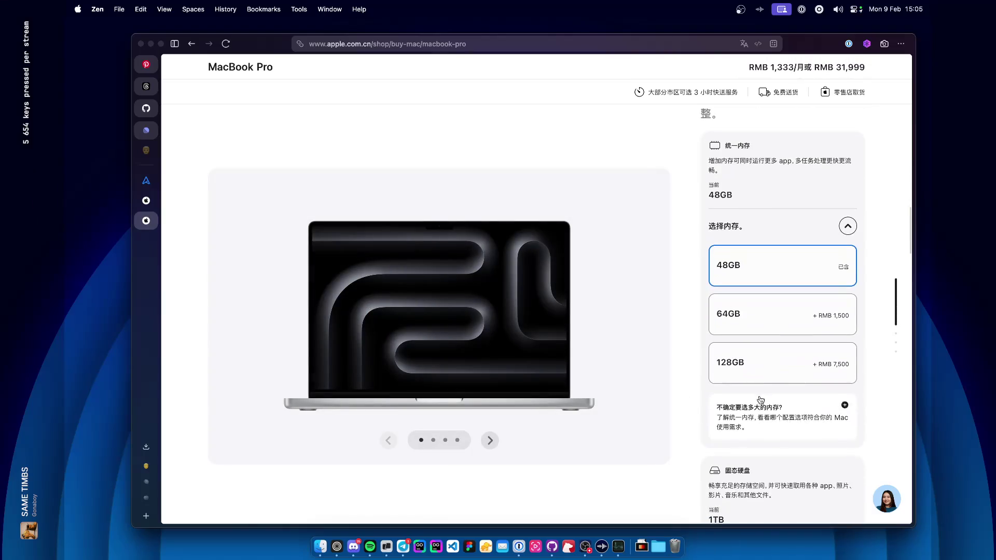
pyautogui.click(760, 364)
pyautogui.scroll(-4, 725, 407)
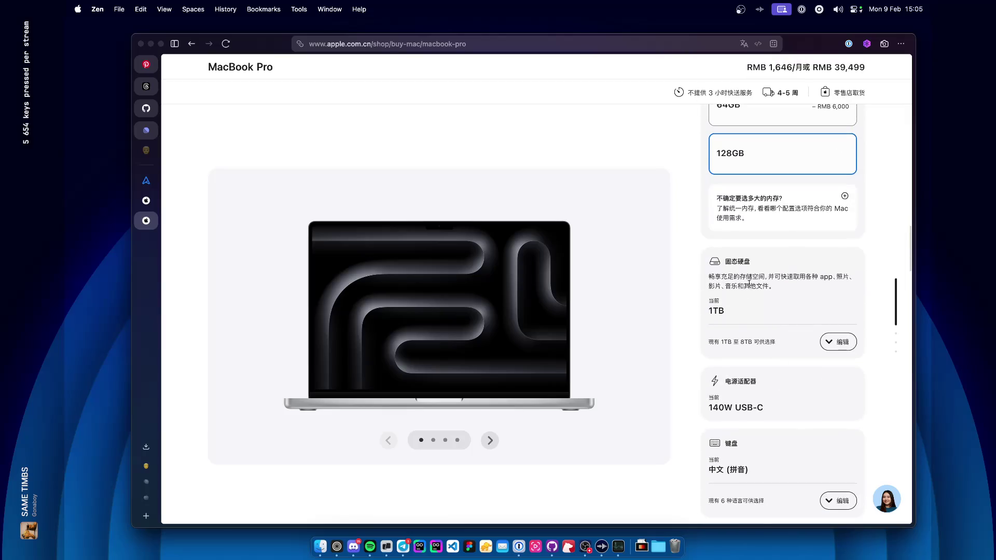
pyautogui.scroll(-5, 728, 384)
pyautogui.scroll(-6, 728, 383)
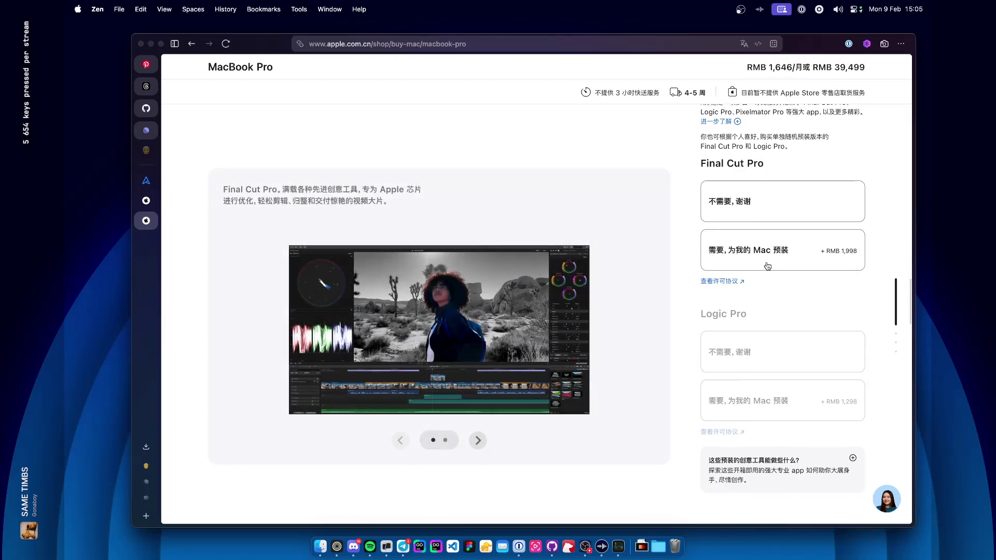
pyautogui.scroll(-2, 759, 259)
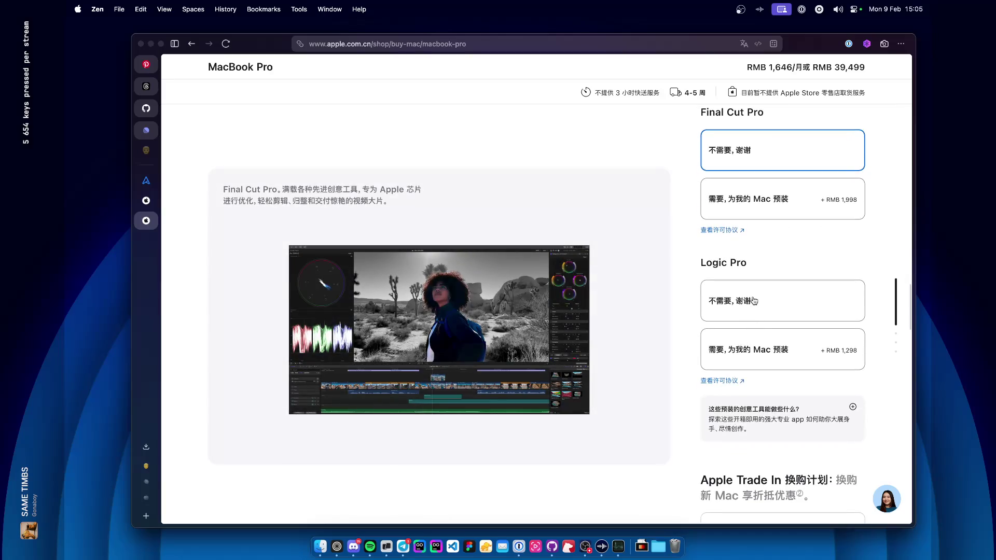
# Decline the Logic Pro add-on and trading in an old device.
pyautogui.click(754, 301)
pyautogui.scroll(-4, 668, 375)
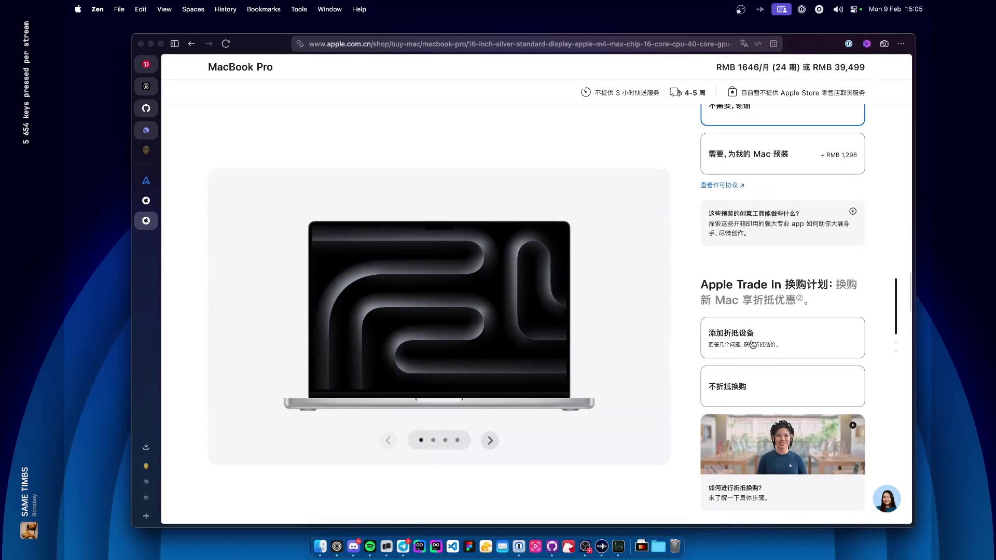
pyautogui.click(758, 405)
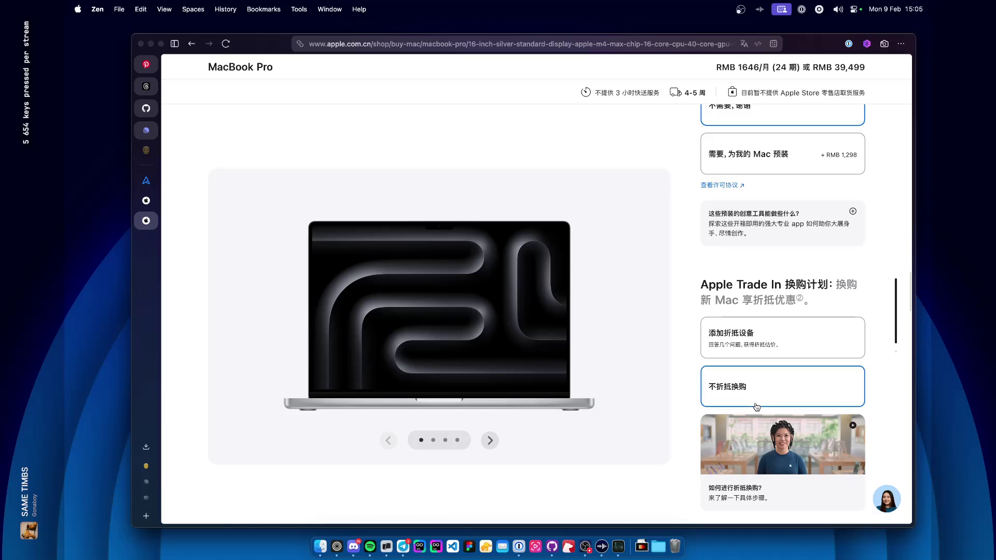
pyautogui.click(773, 346)
pyautogui.click(774, 347)
pyautogui.scroll(-5, 684, 413)
pyautogui.scroll(3, 684, 414)
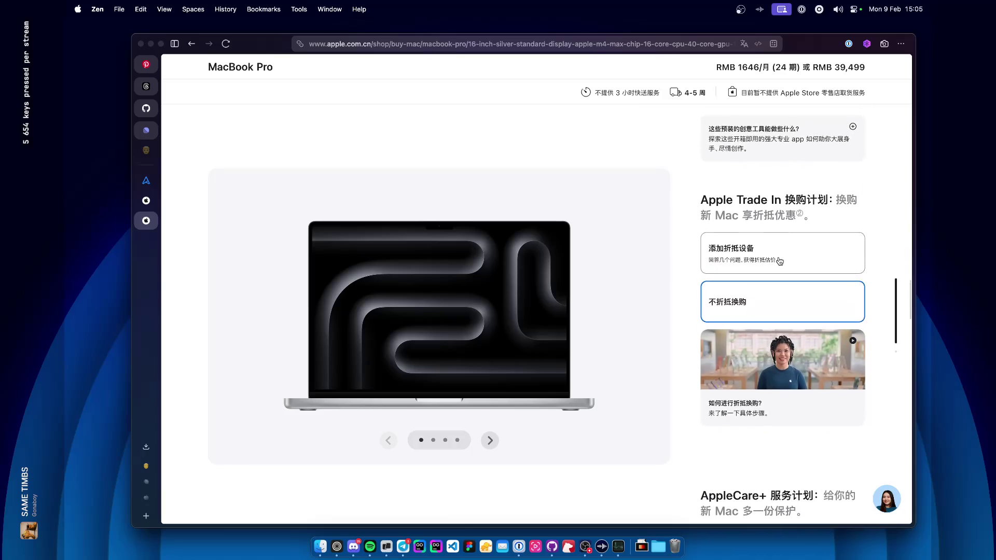
pyautogui.click(780, 261)
pyautogui.click(718, 105)
# Decline AppleCare+ and review the RMB 39,499 order summary.
pyautogui.scroll(-5, 698, 352)
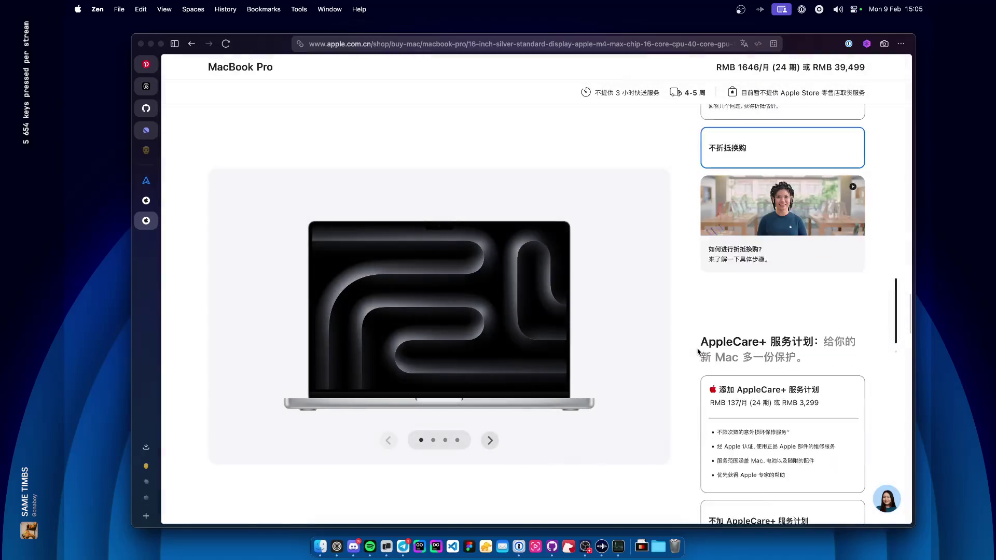
pyautogui.scroll(-2, 697, 351)
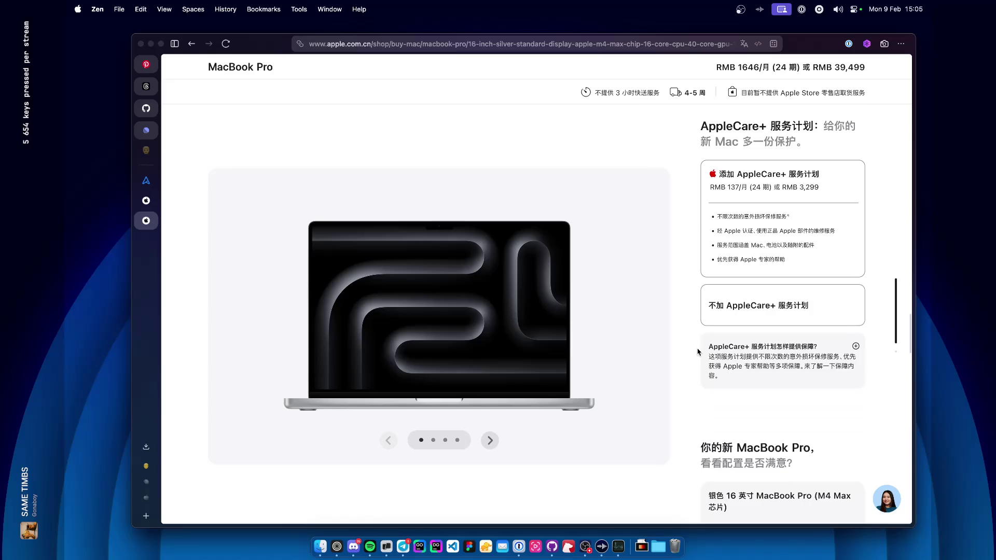
pyautogui.click(744, 313)
pyautogui.scroll(-10, 676, 367)
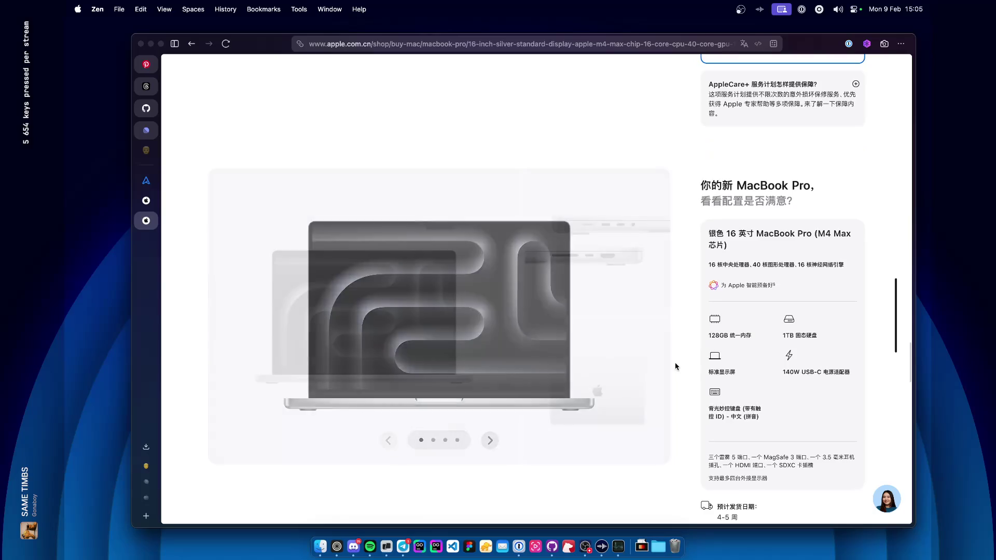
pyautogui.scroll(-3, 677, 367)
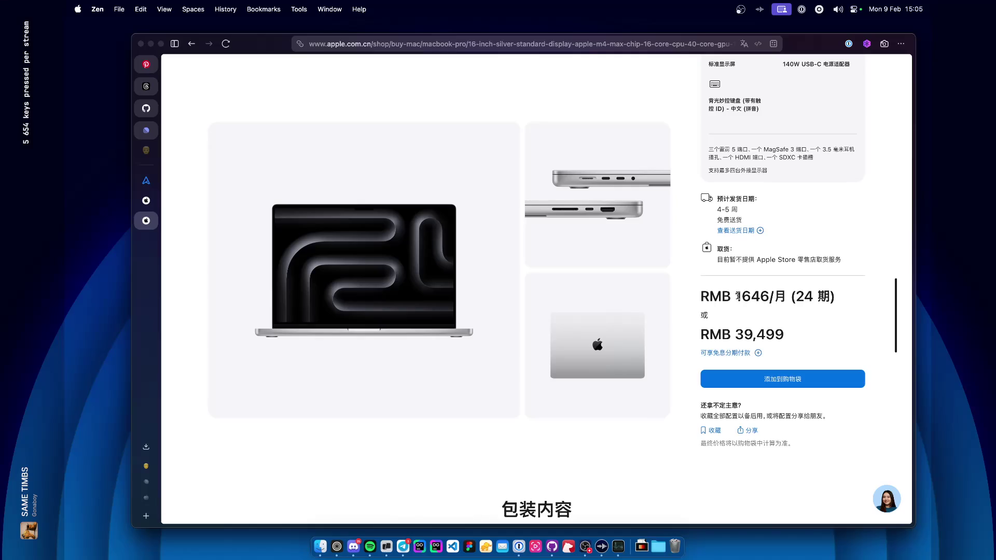
# Translate the 24-instalment monthly price line.
pyautogui.moveTo(702, 296); pyautogui.dragTo(767, 297)
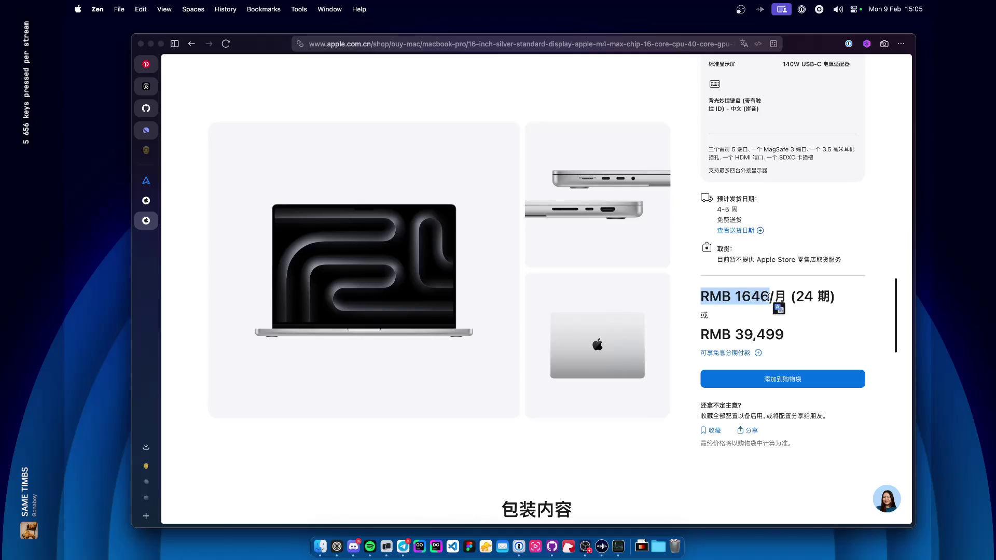
pyautogui.click(769, 297)
pyautogui.doubleClick(809, 296)
pyautogui.moveTo(844, 299); pyautogui.dragTo(704, 295)
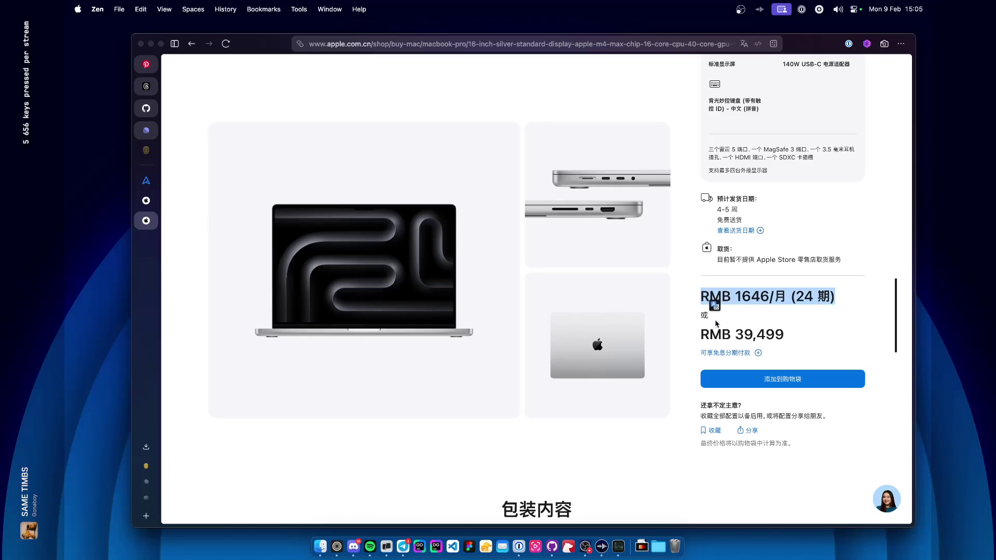
pyautogui.click(726, 297)
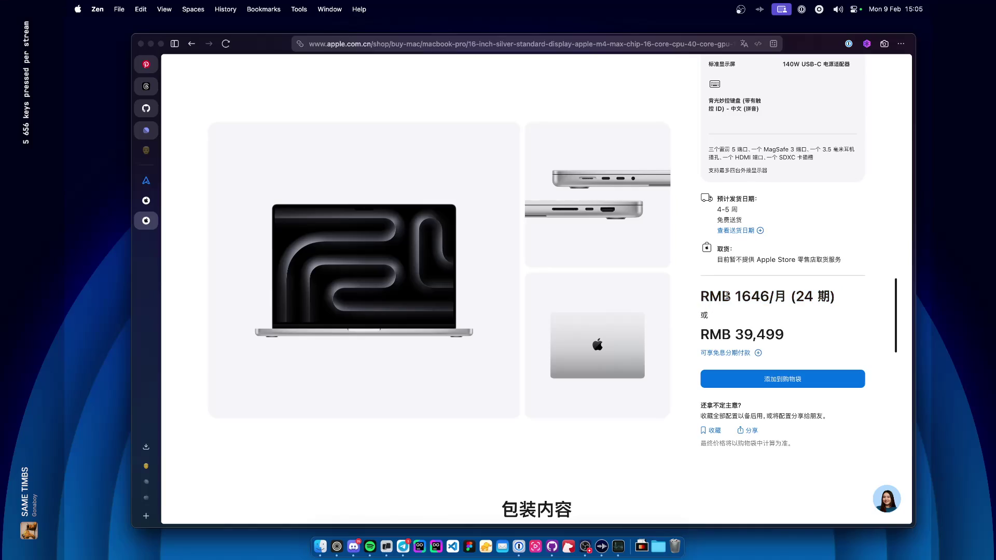
pyautogui.scroll(1, 726, 297)
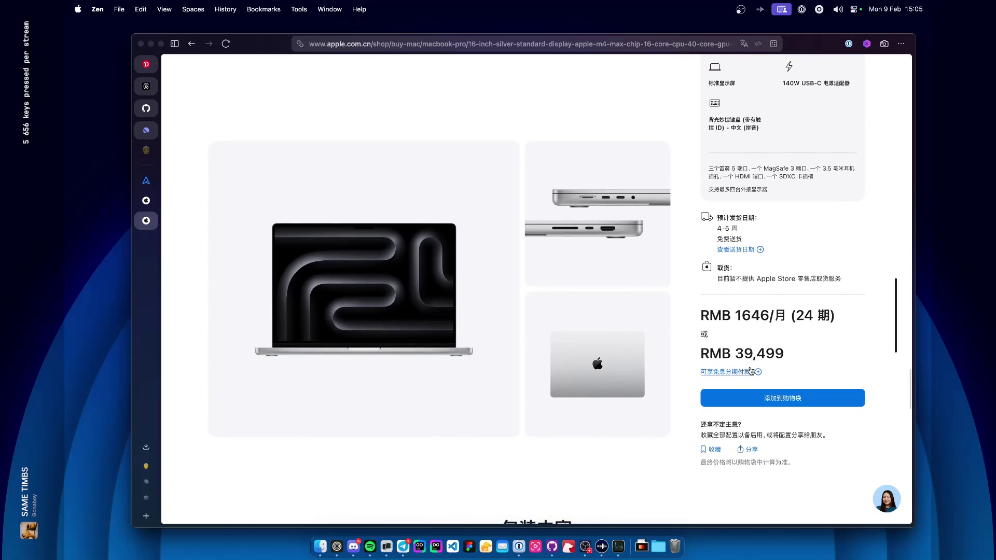
# Copy the RMB 39,499 total price.
pyautogui.moveTo(797, 355)
pyautogui.mouseDown()
pyautogui.moveTo(700, 354)
pyautogui.moveTo(698, 312)
pyautogui.mouseUp()
pyautogui.moveTo(790, 315)
pyautogui.mouseDown()
pyautogui.moveTo(816, 333)
pyautogui.moveTo(787, 355)
pyautogui.moveTo(735, 355)
pyautogui.moveTo(790, 356)
pyautogui.mouseUp()
pyautogui.press('super+c')
pyautogui.press('super+space')
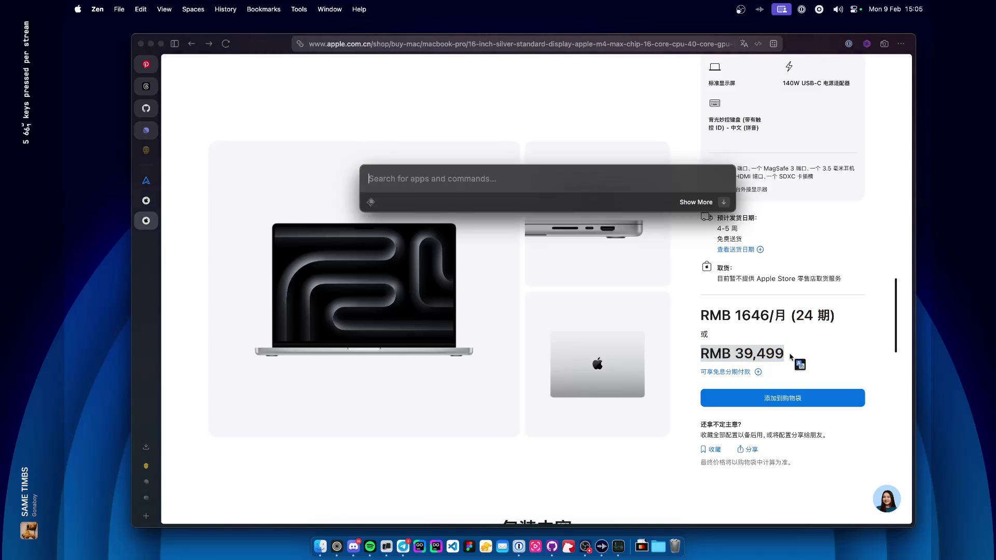
# Convert the pasted price RMB 39499 to US dollars in Raycast, giving $5 692,36.
pyautogui.press('super+v')
pyautogui.press('Right')
pyautogui.press('Right')
pyautogui.press('Right')
pyautogui.press('BackSpace')
pyautogui.write('o usd')
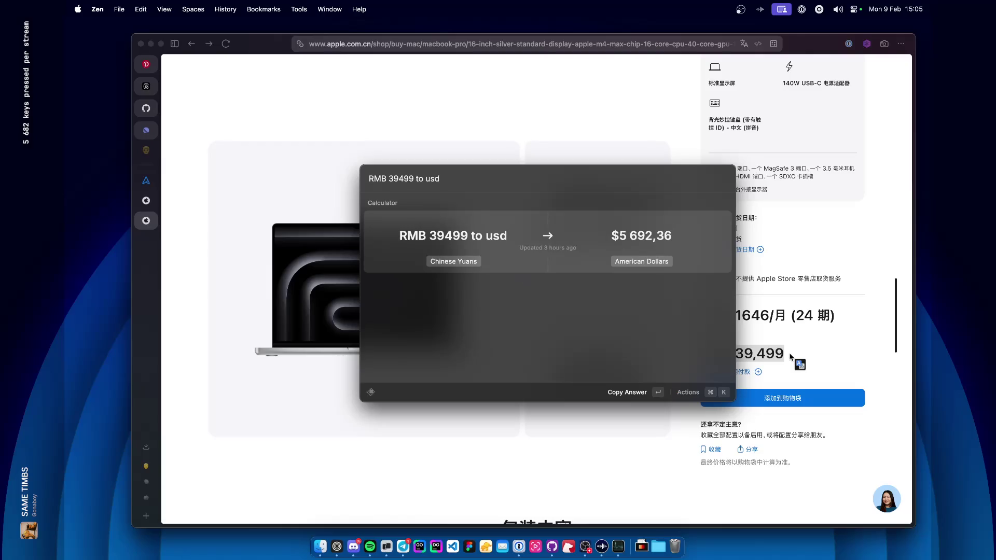
# Return to the Apple Malaysia MacBook Pro tab in Zen.
pyautogui.click(151, 204)
pyautogui.scroll(-20, 720, 440)
pyautogui.scroll(20, 720, 441)
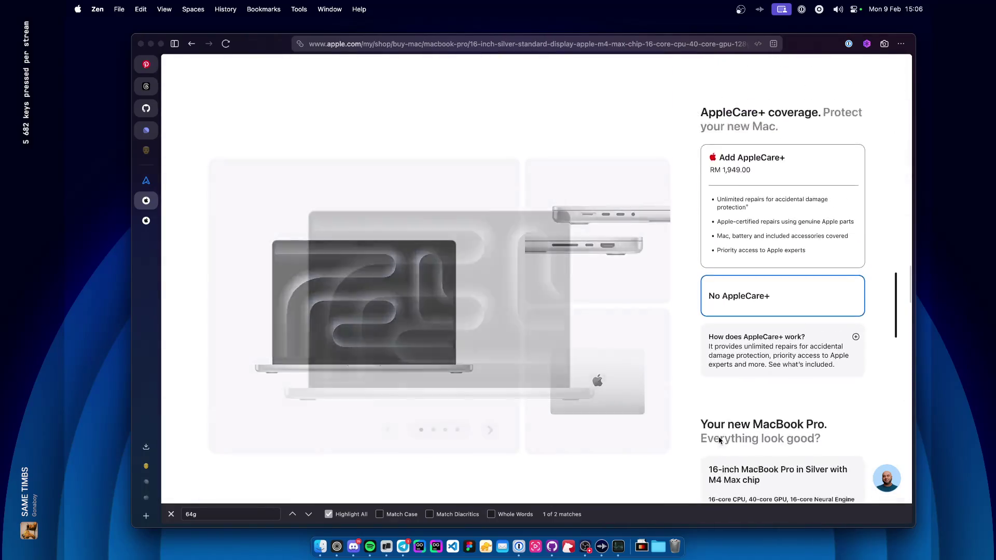
# Query '22000 myr to usd' in Raycast to read $5 590,15, then close Raycast.
pyautogui.scroll(-10, 720, 441)
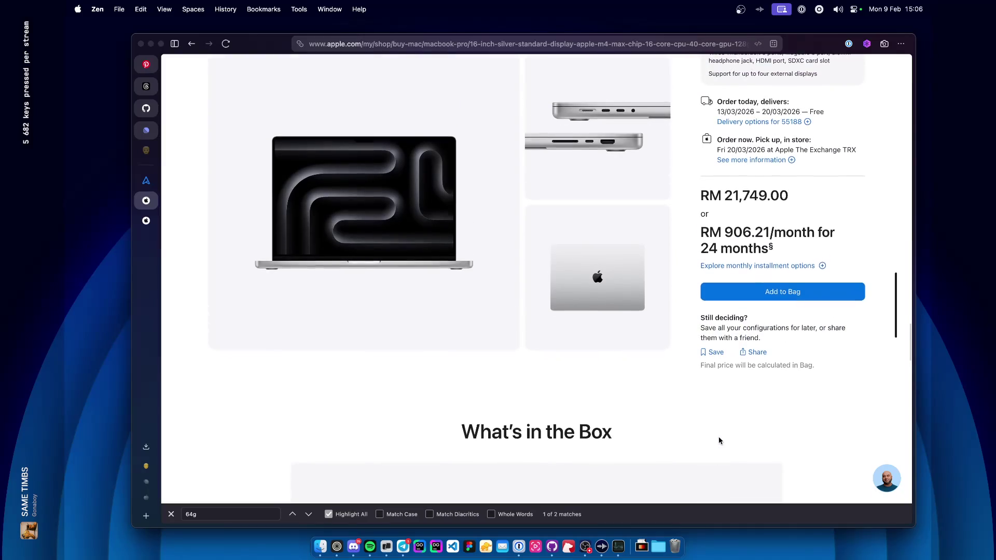
pyautogui.scroll(1, 719, 441)
pyautogui.hotkey('alt', 'space')
pyautogui.write('22')
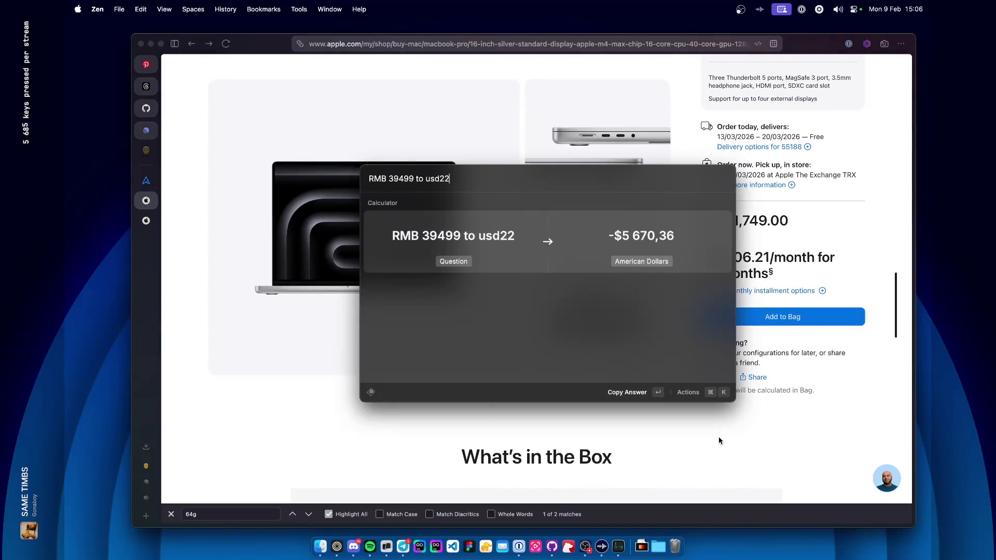
pyautogui.press('BackSpace')
pyautogui.press('BackSpace')
pyautogui.press('super+BackSpace')
pyautogui.write('22000 myr to usd')
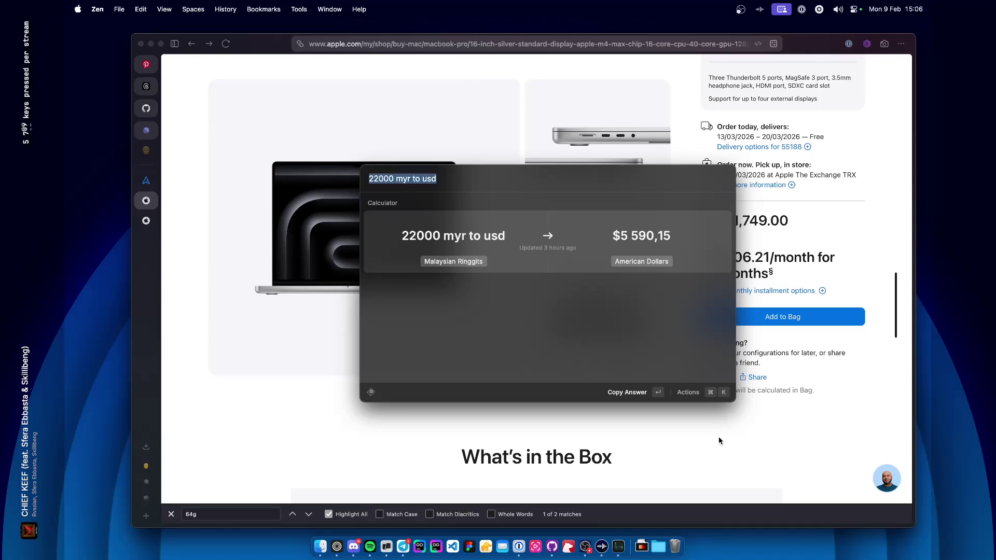
pyautogui.press('Escape')
pyautogui.press('Escape')
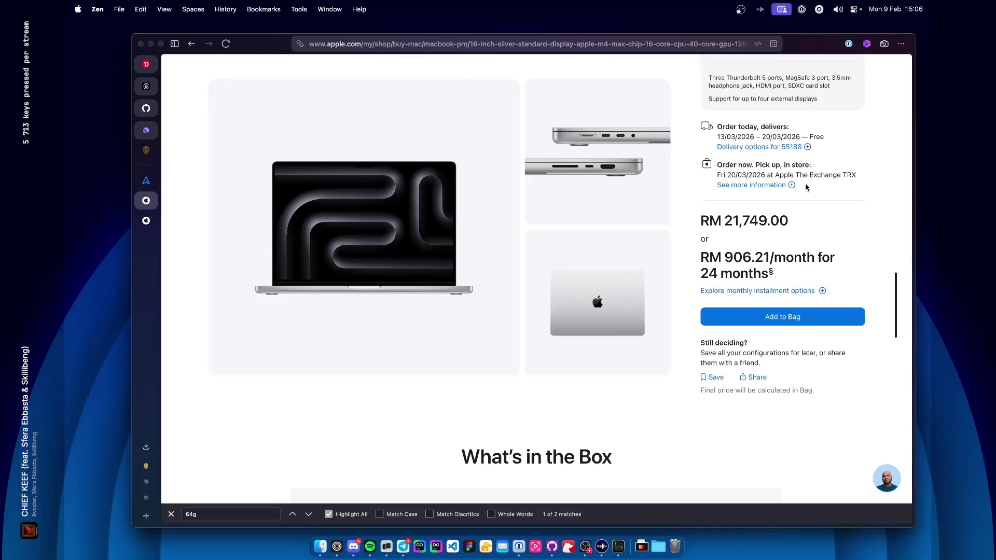
# Advance the Apple page's product carousel to the MacBook Pro side-profile view.
pyautogui.scroll(20, 807, 188)
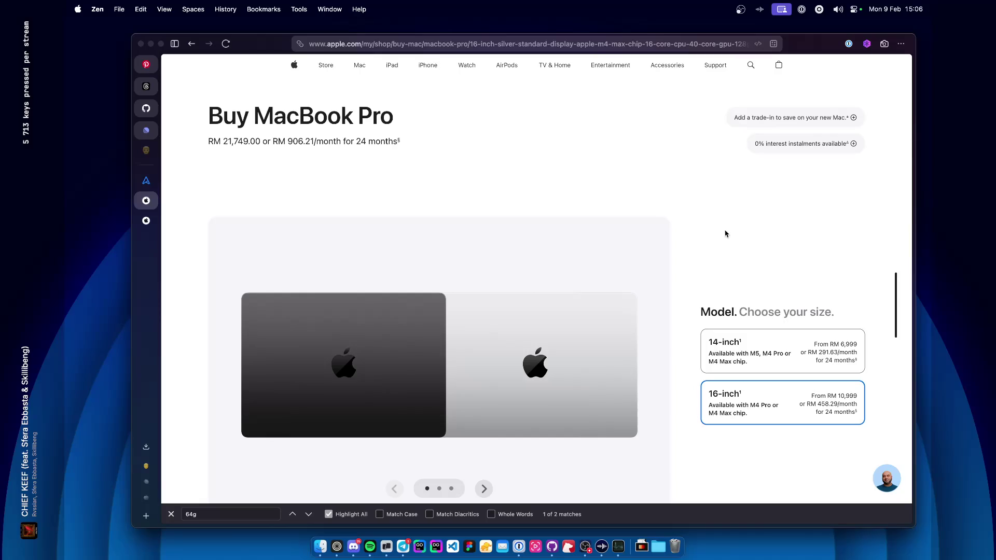
pyautogui.scroll(-3, 725, 234)
pyautogui.scroll(3, 726, 234)
pyautogui.scroll(-3, 529, 338)
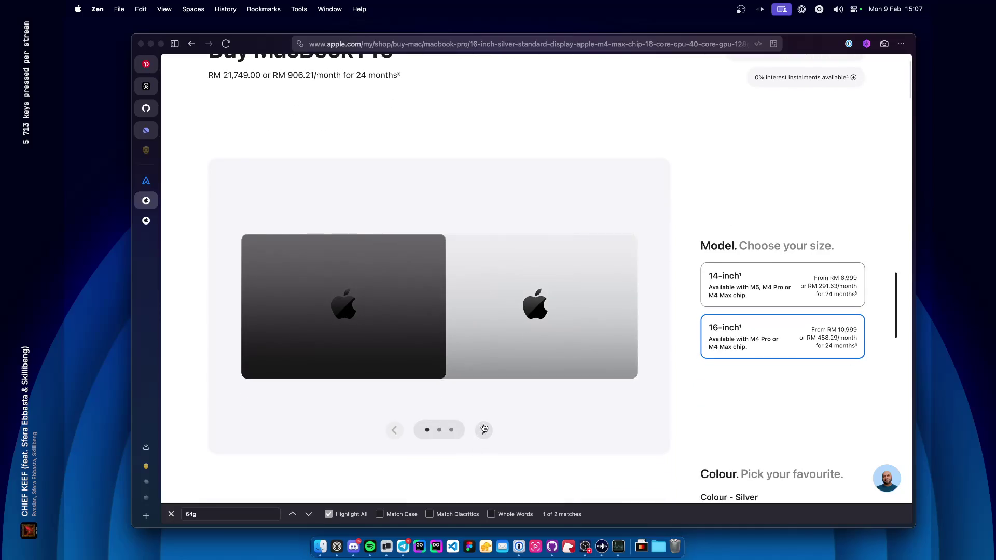
pyautogui.click(484, 429)
pyautogui.click(484, 429)
# Switch to the ASUS ProArt P16 product page tab.
pyautogui.scroll(3, 484, 431)
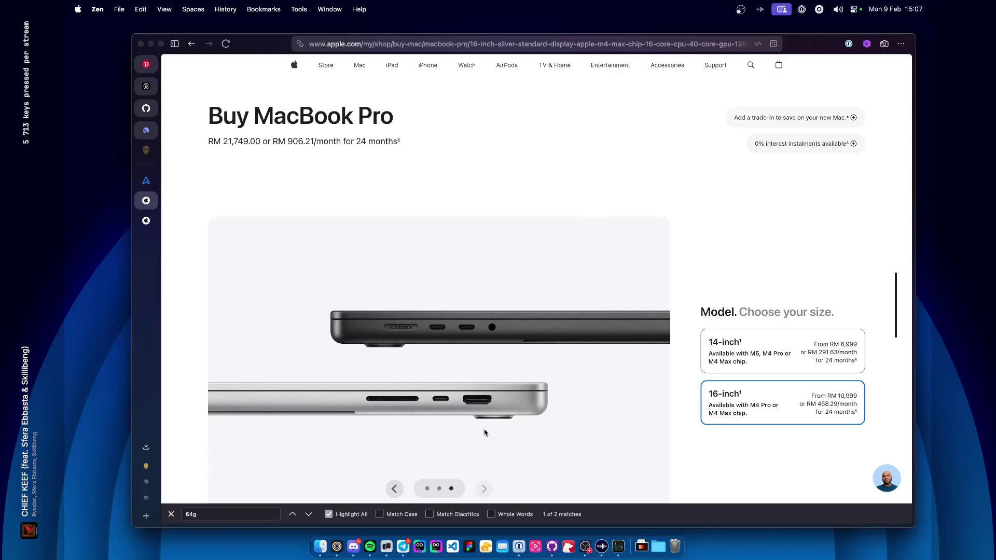
pyautogui.scroll(-20, 485, 433)
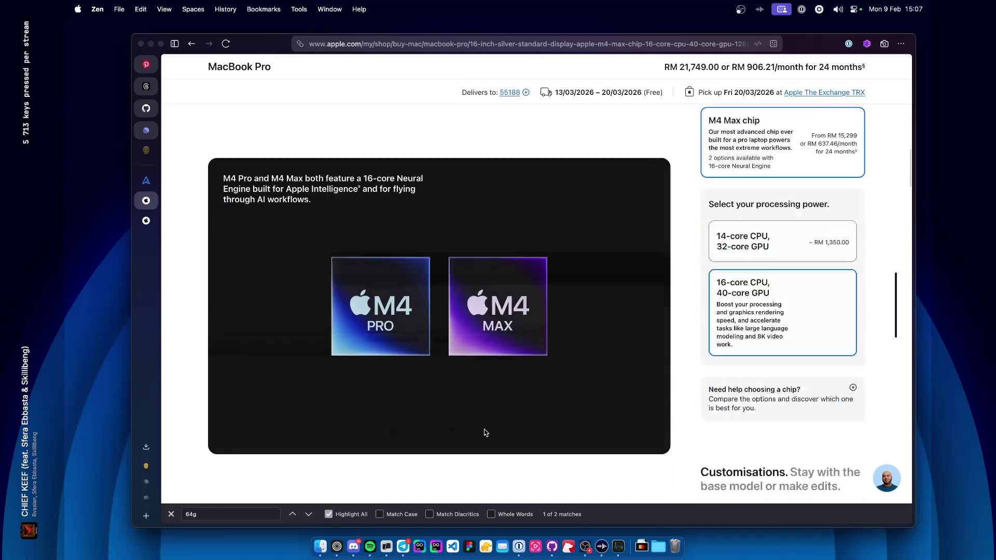
pyautogui.scroll(15, 485, 433)
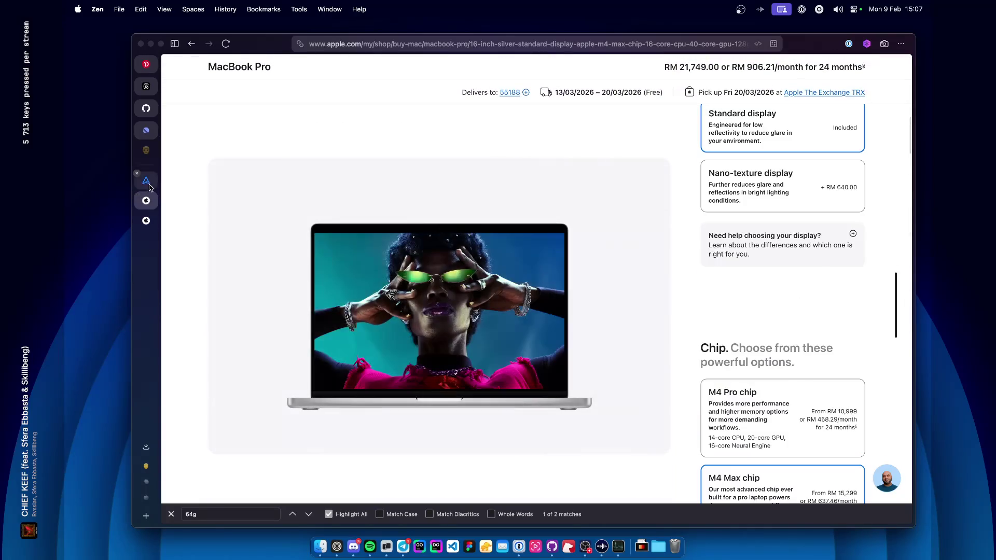
pyautogui.click(144, 181)
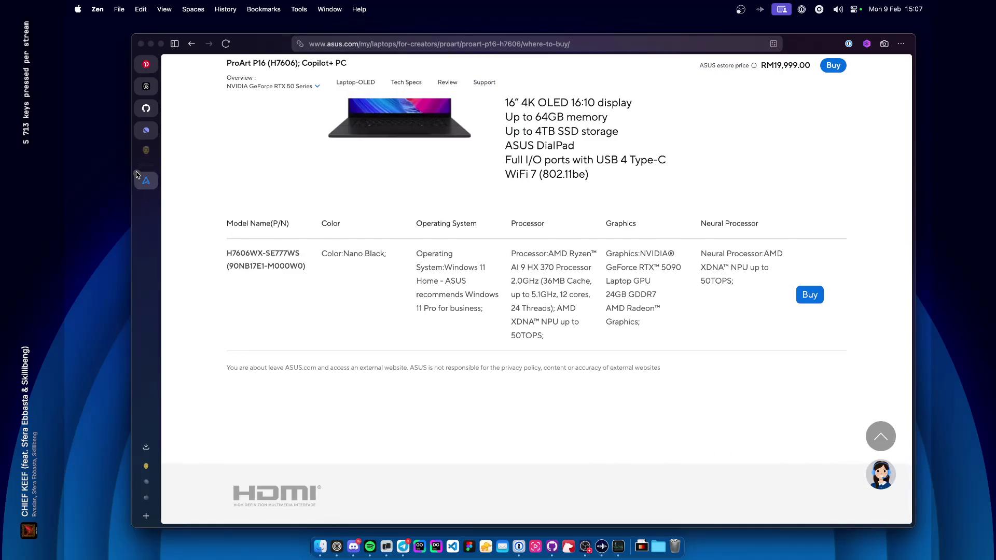
# Close the ASUS ProArt P16 tab from the Zen sidebar.
pyautogui.click(137, 175)
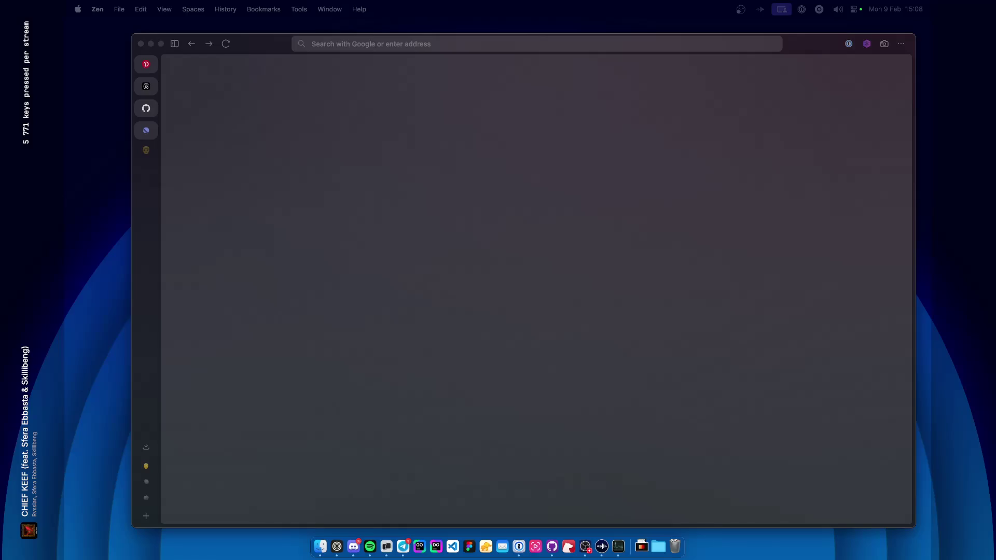
# In Warp, answer the sudo prompt to open /etc/ssh/ssh_config in micro.
pyautogui.press('super+Tab')
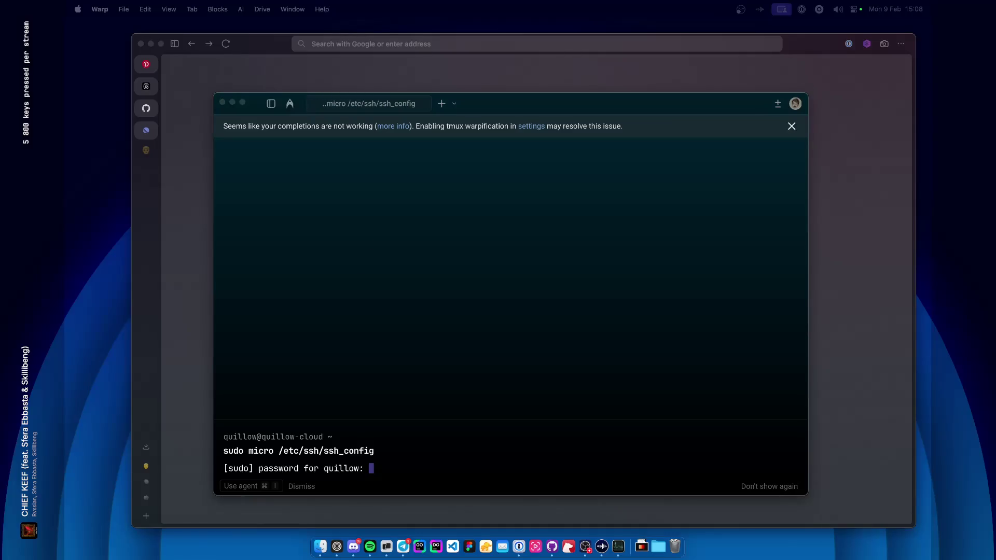
pyautogui.click(510, 341)
pyautogui.press('super')
pyautogui.click(599, 246)
pyautogui.press('Return')
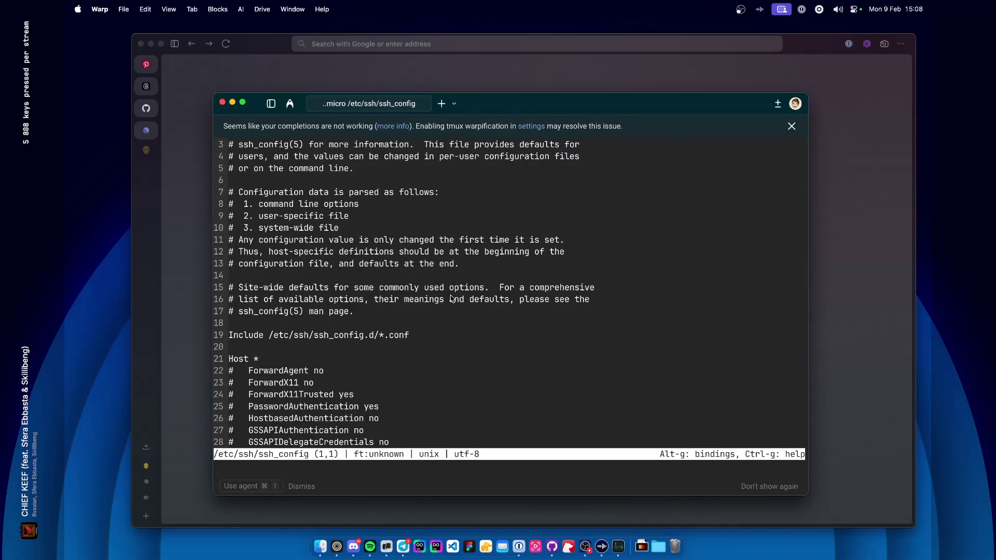
# Scroll through ssh_config's options and quit micro back to the shell.
pyautogui.scroll(-15, 452, 299)
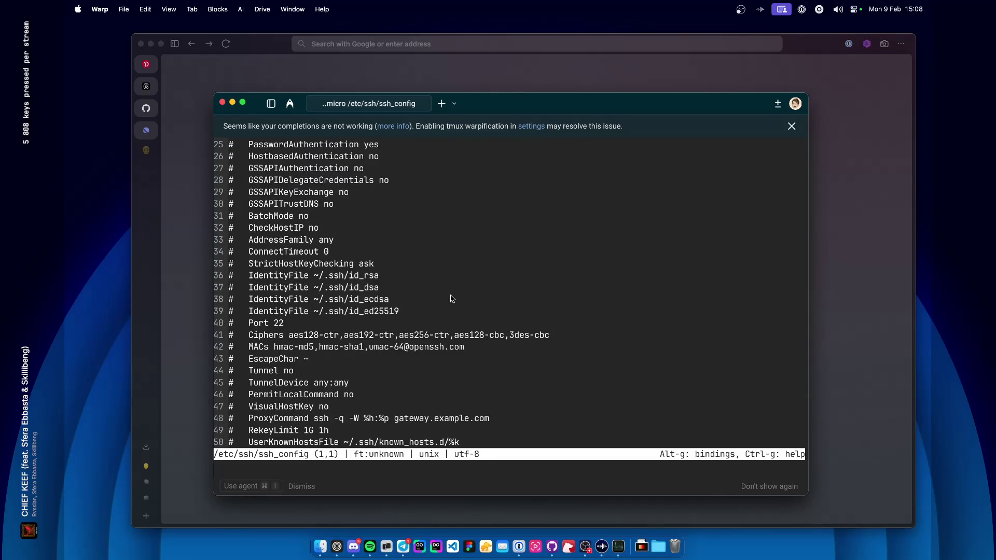
pyautogui.scroll(5, 451, 299)
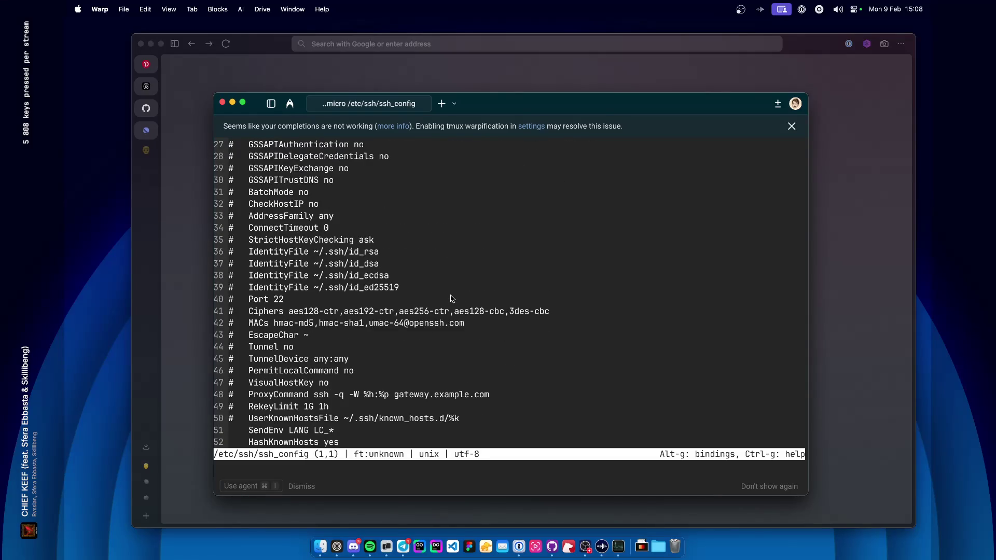
pyautogui.scroll(6, 452, 299)
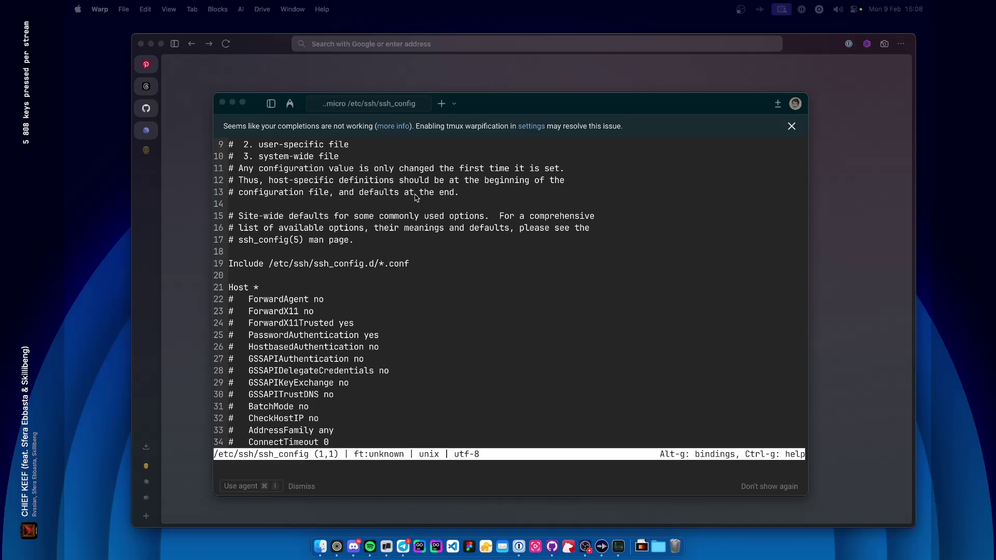
pyautogui.scroll(2, 416, 197)
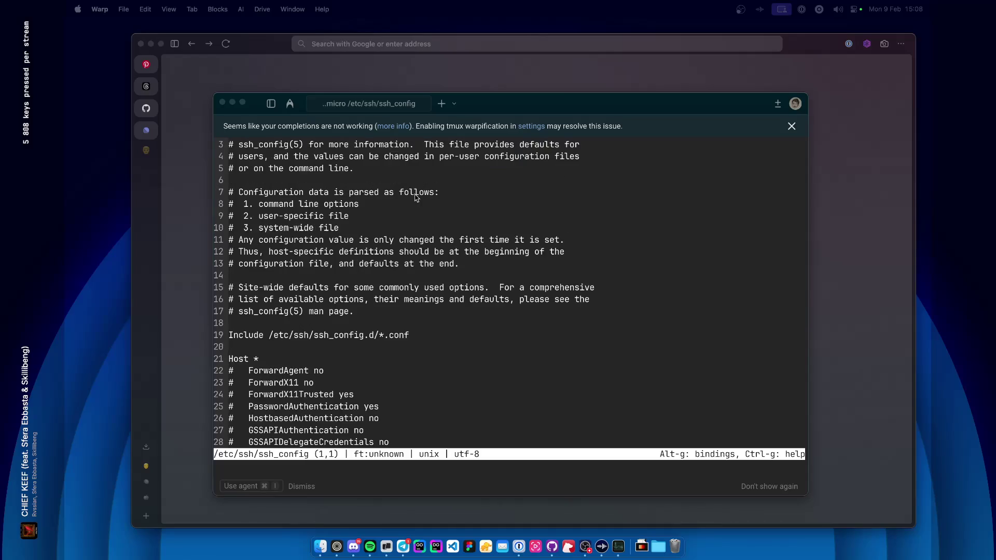
pyautogui.scroll(-10, 415, 197)
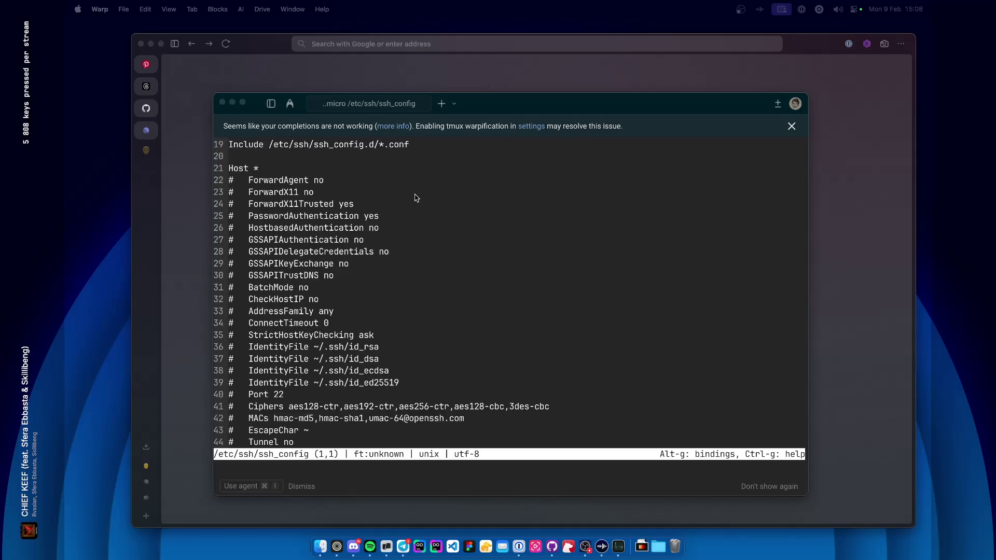
pyautogui.scroll(-2, 415, 197)
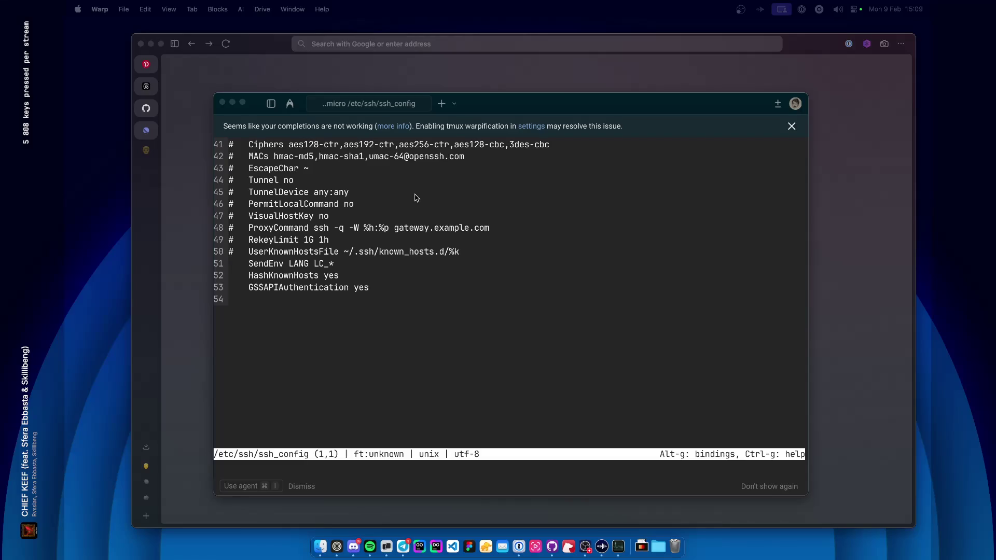
pyautogui.scroll(5, 415, 198)
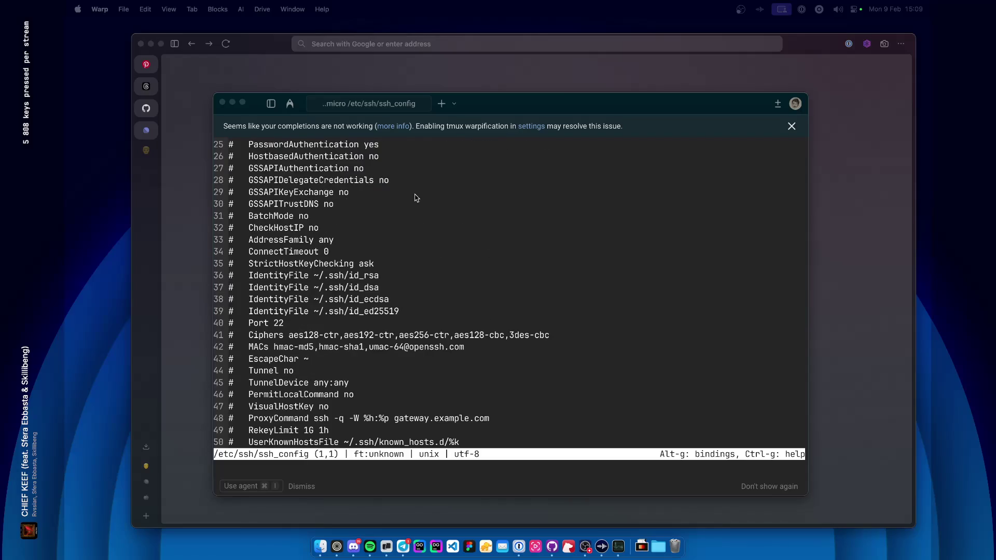
pyautogui.scroll(7, 415, 197)
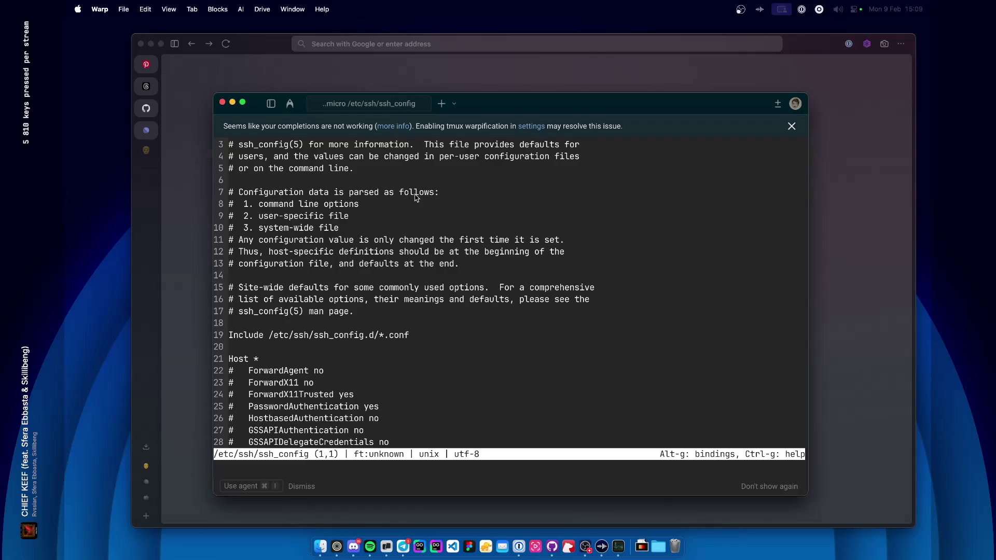
pyautogui.hotkey('ctrl', 'q')
pyautogui.write('micro')
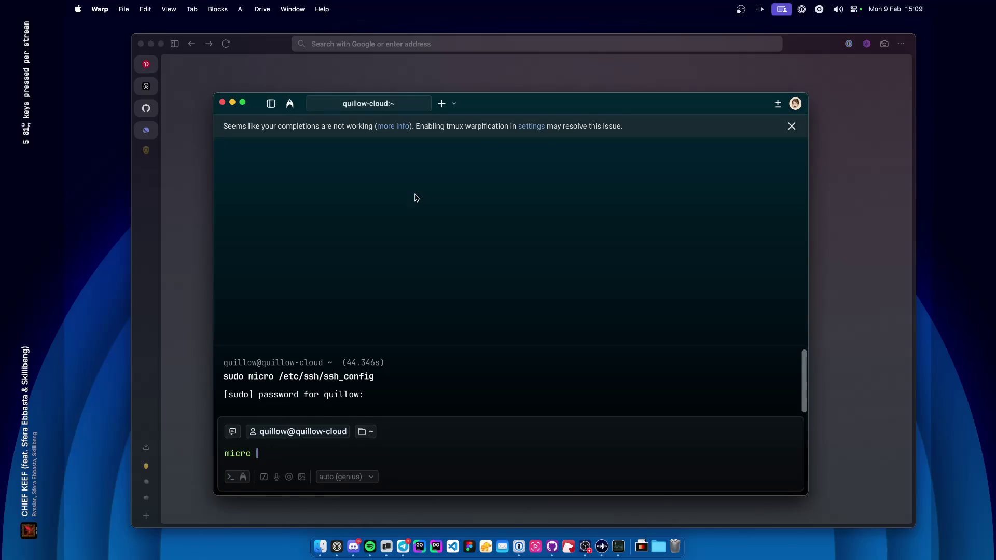
# Turn the recalled override.conf command into 'sudo micro …/override.conf' and run it.
pyautogui.press('super+a')
pyautogui.press('BackSpace')
pyautogui.press('Up')
pyautogui.press('Up')
pyautogui.press('Up')
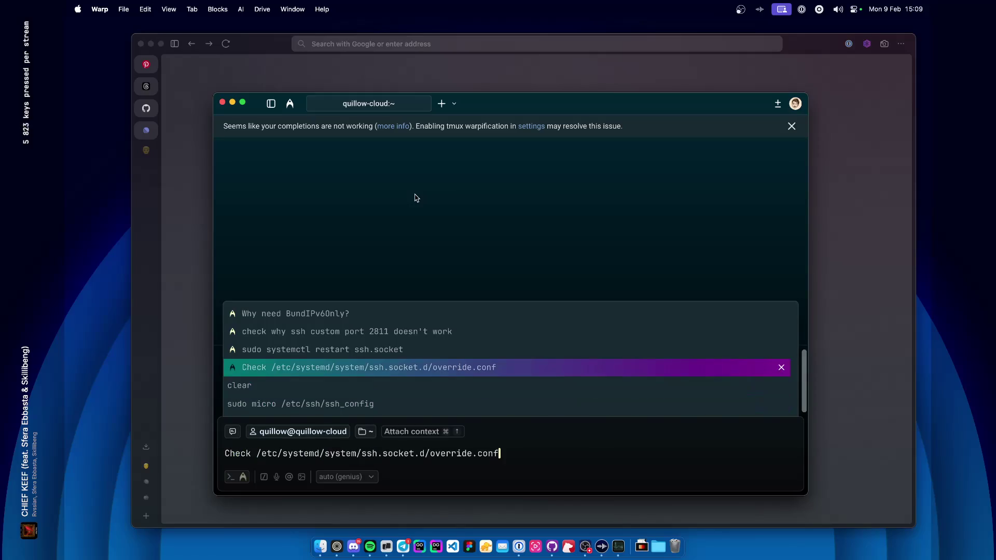
pyautogui.press('super+Left')
pyautogui.hotkey('alt', 'shift', 'Right')
pyautogui.write('micro')
pyautogui.press('super+Left')
pyautogui.write('sido')
pyautogui.press('BackSpace')
pyautogui.press('BackSpace')
pyautogui.press('BackSpace')
pyautogui.write('udo')
pyautogui.press('Return')
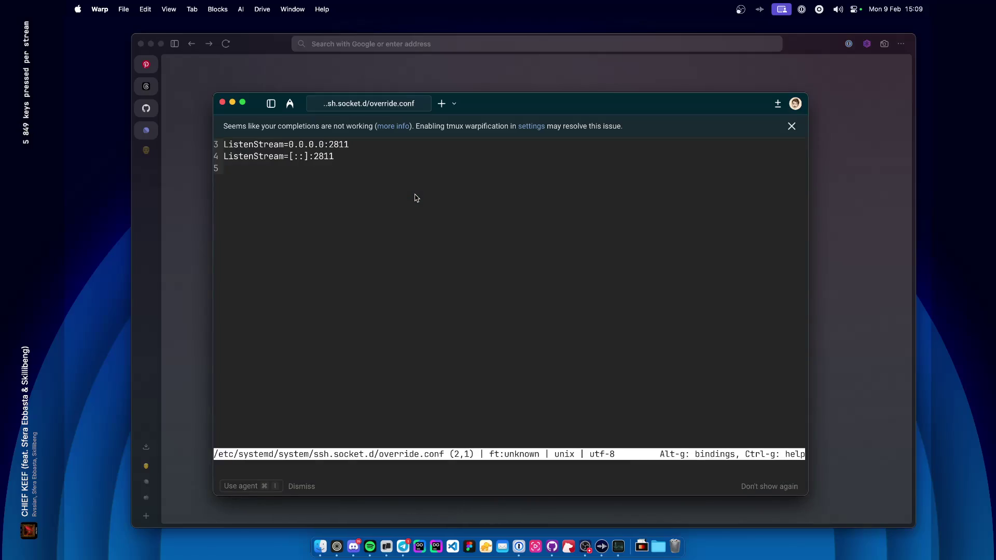
# Close override.conf and run 'sudo micro /etc/ssh/sshd_config'.
pyautogui.click(792, 126)
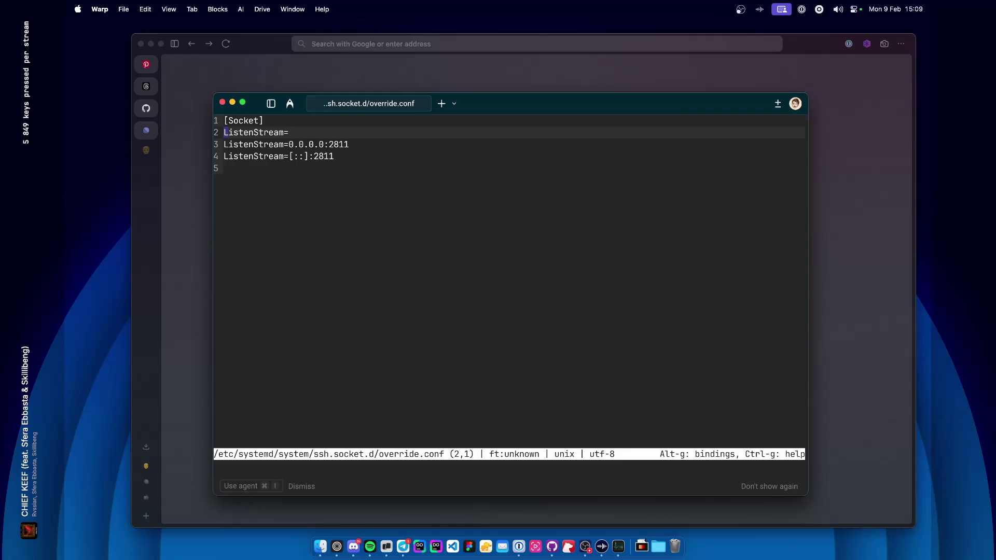
pyautogui.press('super+space')
pyautogui.press('Escape')
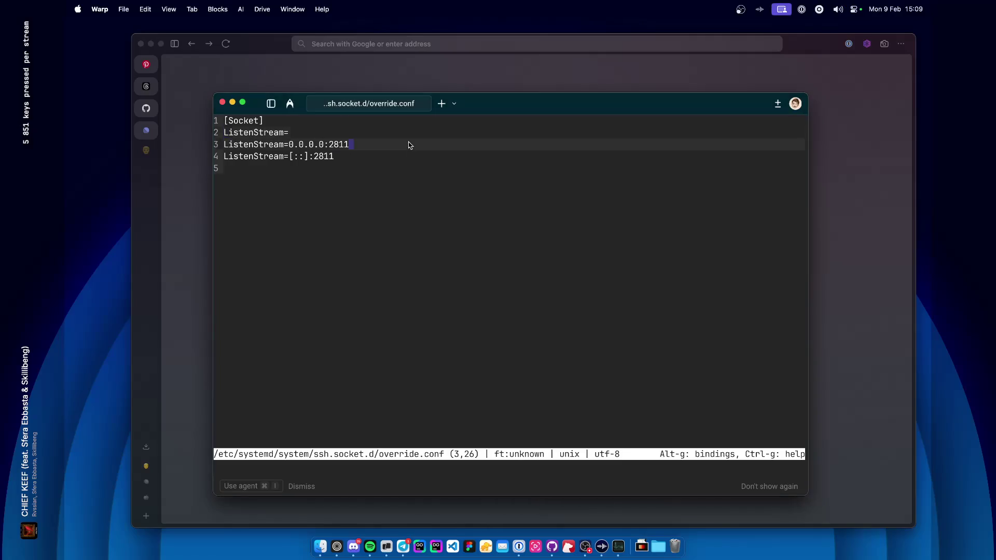
pyautogui.hotkey('ctrl', 'q')
pyautogui.write('micro')
pyautogui.press('Right')
pyautogui.press('Return')
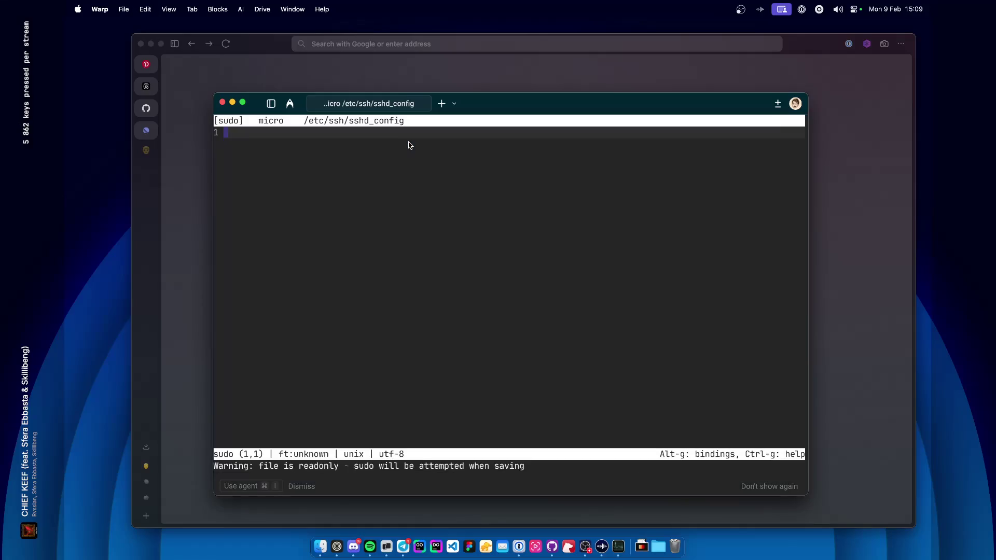
# Open a new terminal tab, cancel the half-typed ssh command, and return to the micro tab.
pyautogui.hotkey('ctrl', 'c')
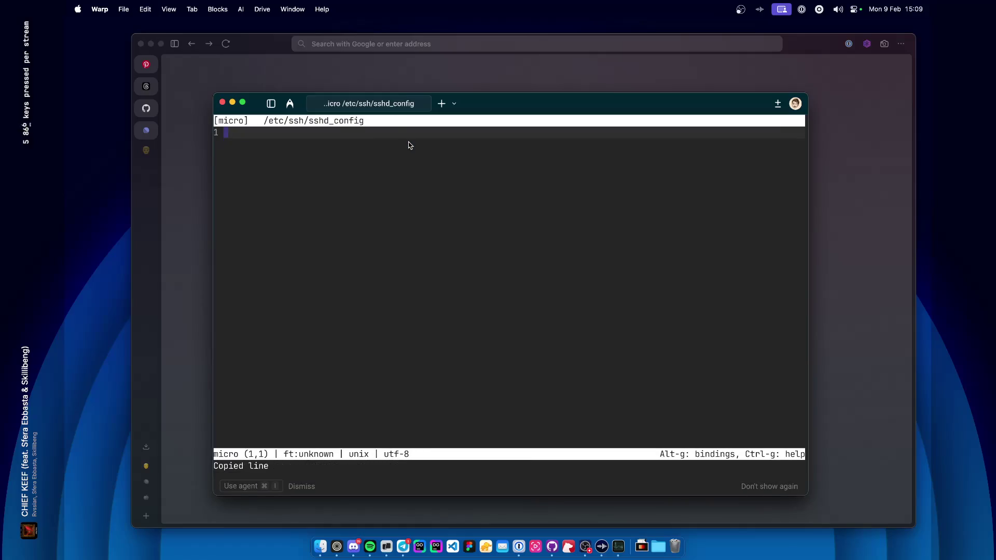
pyautogui.press('Escape')
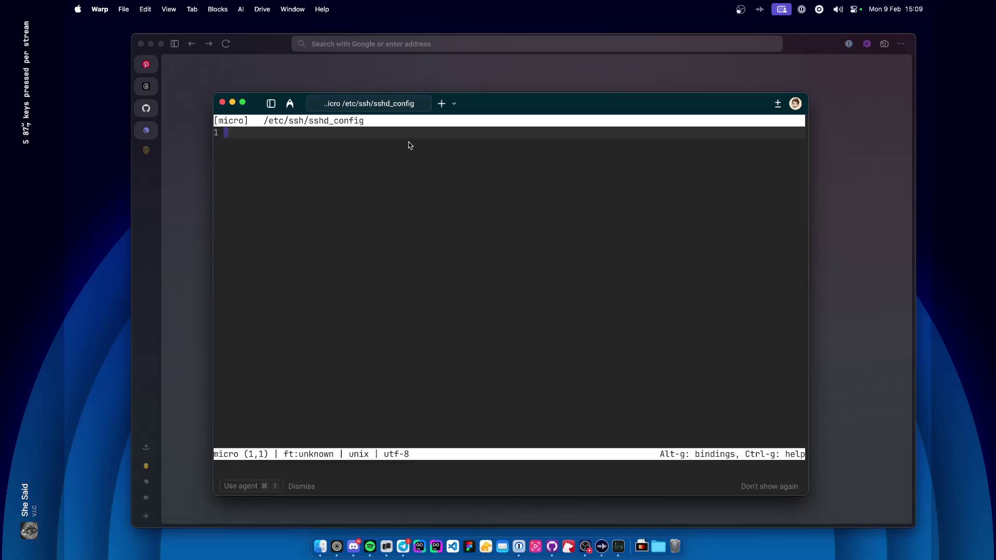
pyautogui.press('super+t')
pyautogui.write('ssh q')
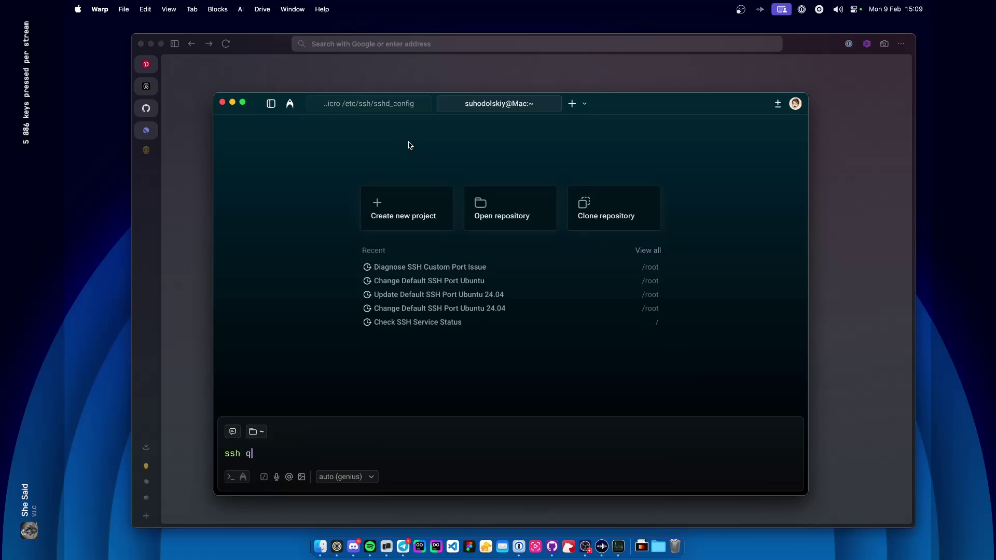
pyautogui.hotkey('ctrl', 'c')
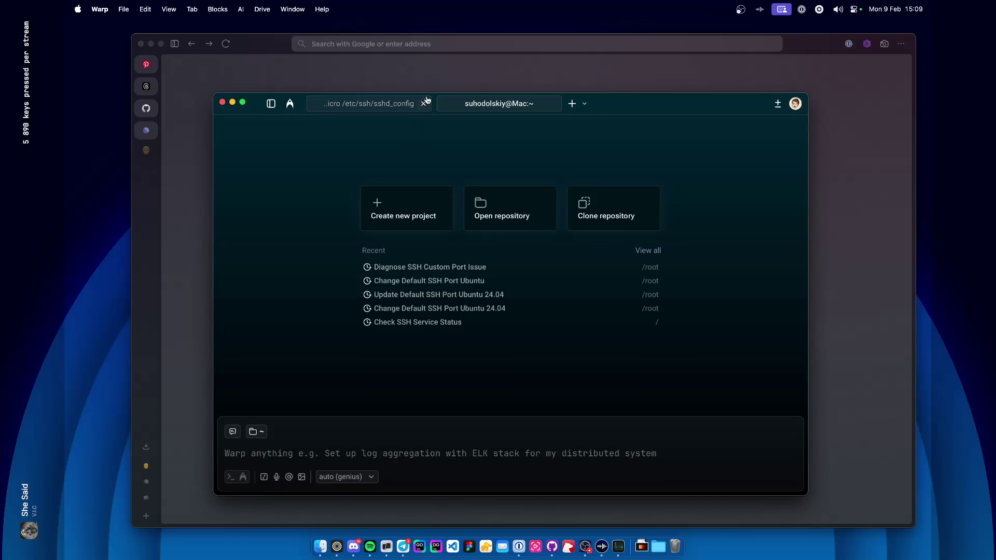
pyautogui.click(427, 99)
pyautogui.click(423, 103)
pyautogui.click(489, 233)
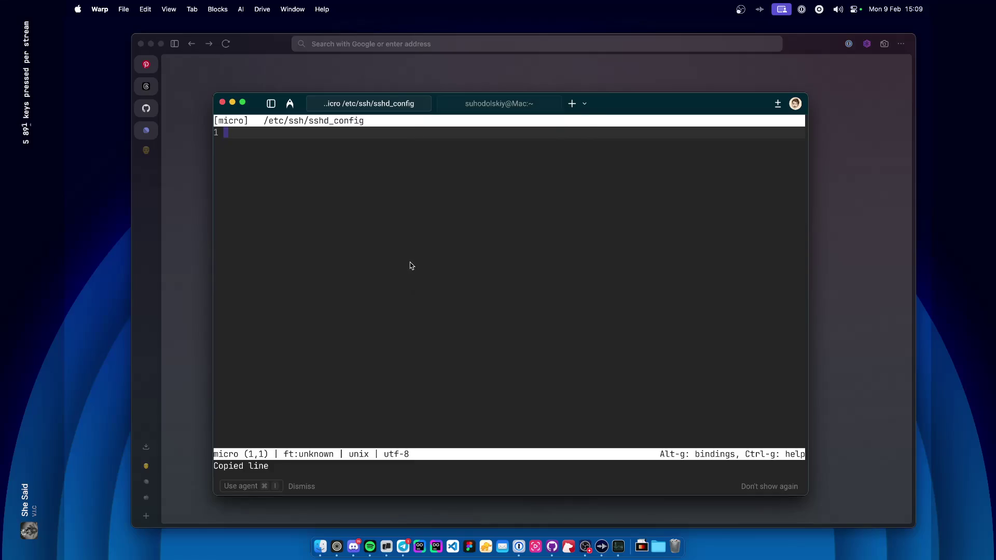
# Cut the stray text, quit the empty scratch buffer, and scroll through sshd_config.
pyautogui.press('Escape')
pyautogui.hotkey('ctrl', 'c')
pyautogui.hotkey('ctrl', 'v')
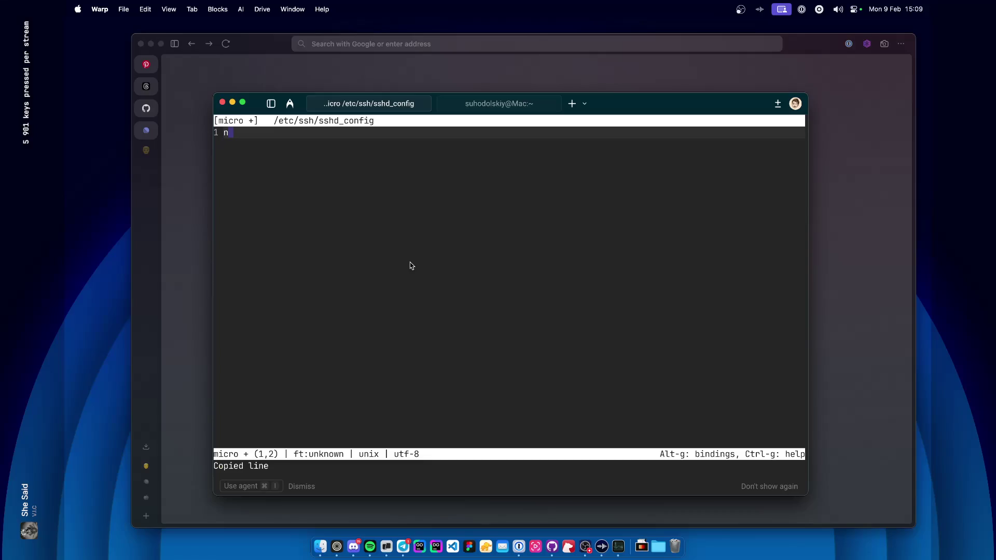
pyautogui.hotkey('ctrl', 'x')
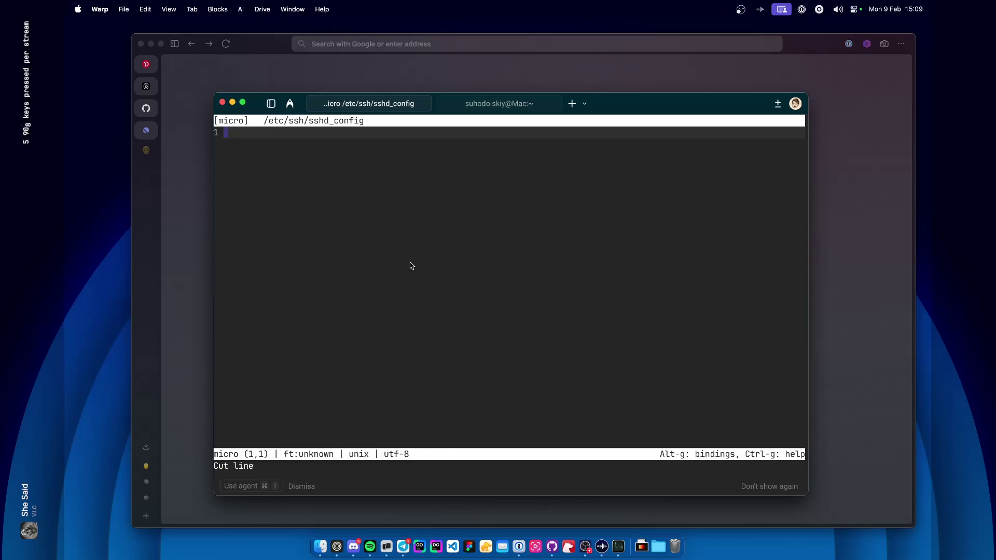
pyautogui.hotkey('ctrl', 'q')
pyautogui.scroll(-6, 411, 266)
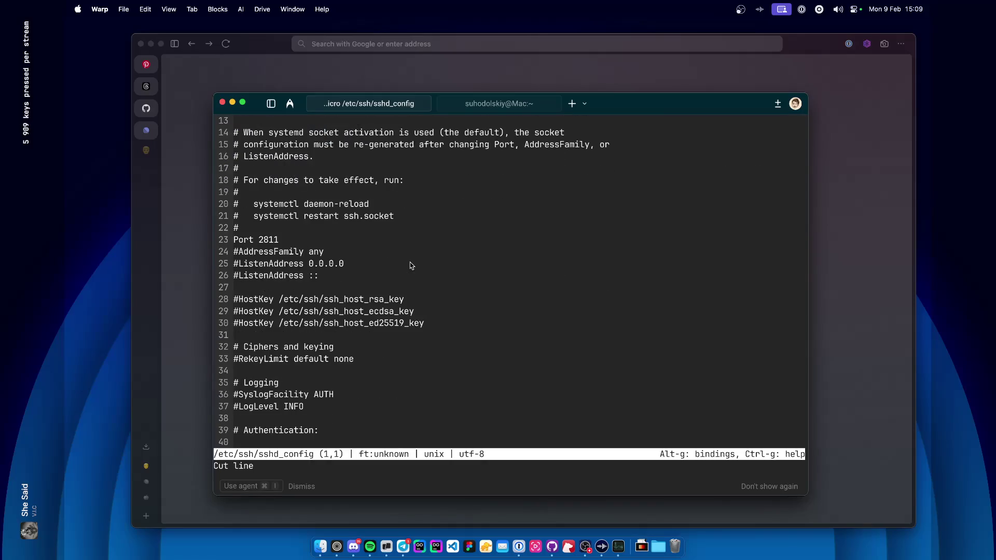
pyautogui.scroll(-5, 412, 266)
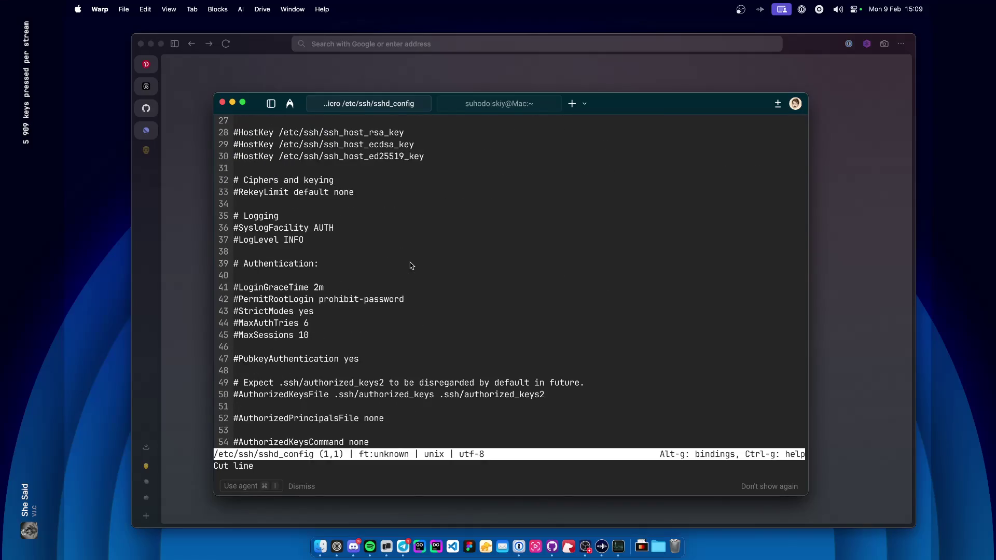
pyautogui.scroll(-4, 411, 266)
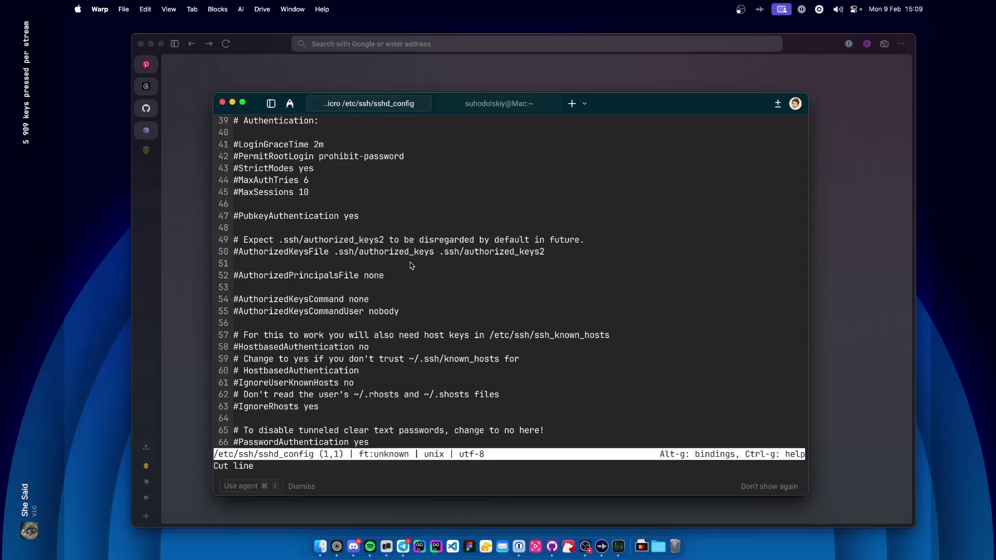
pyautogui.scroll(-5, 411, 266)
pyautogui.scroll(-1, 412, 266)
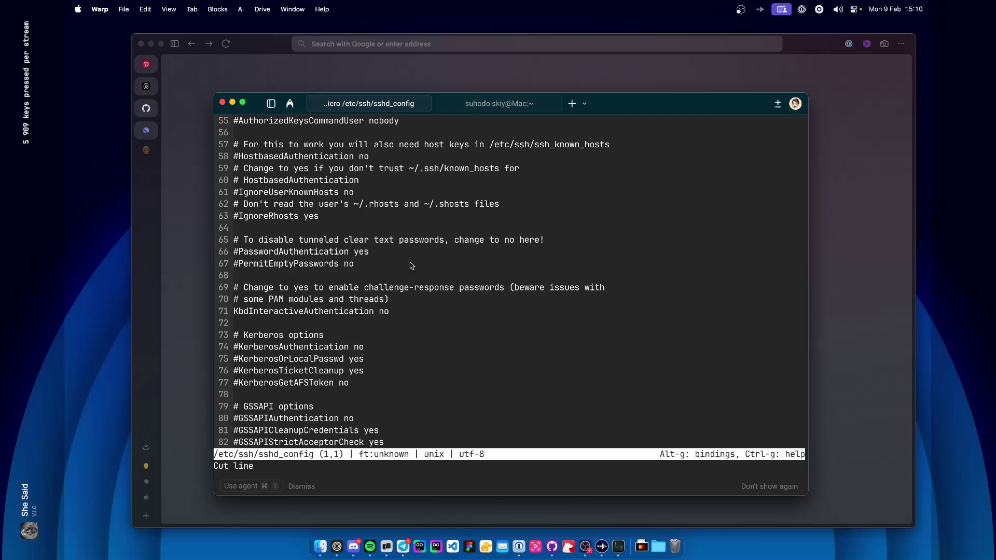
pyautogui.click(412, 265)
# Search sshd_config for 'permitroot' to locate the root-login line.
pyautogui.press('super+f')
pyautogui.write('permit')
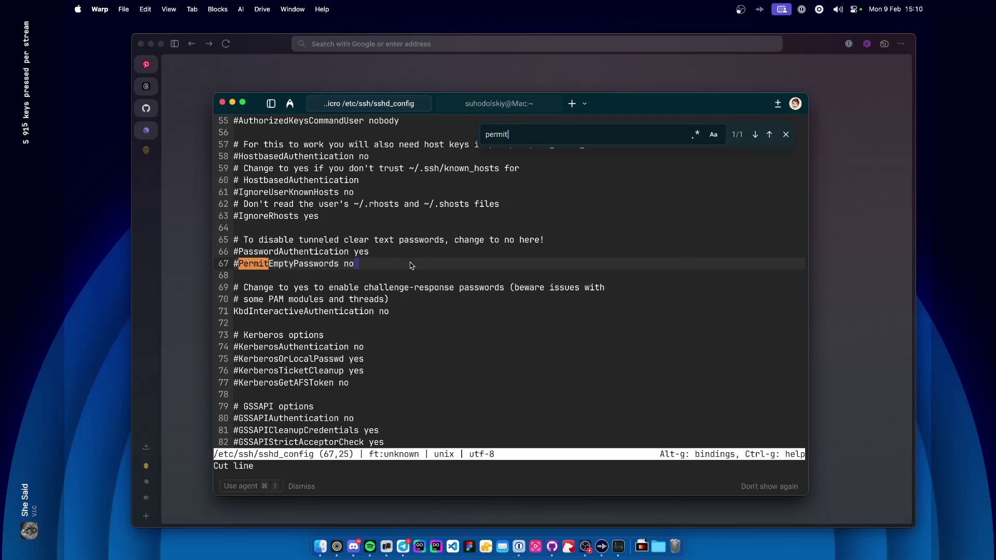
pyautogui.write('root')
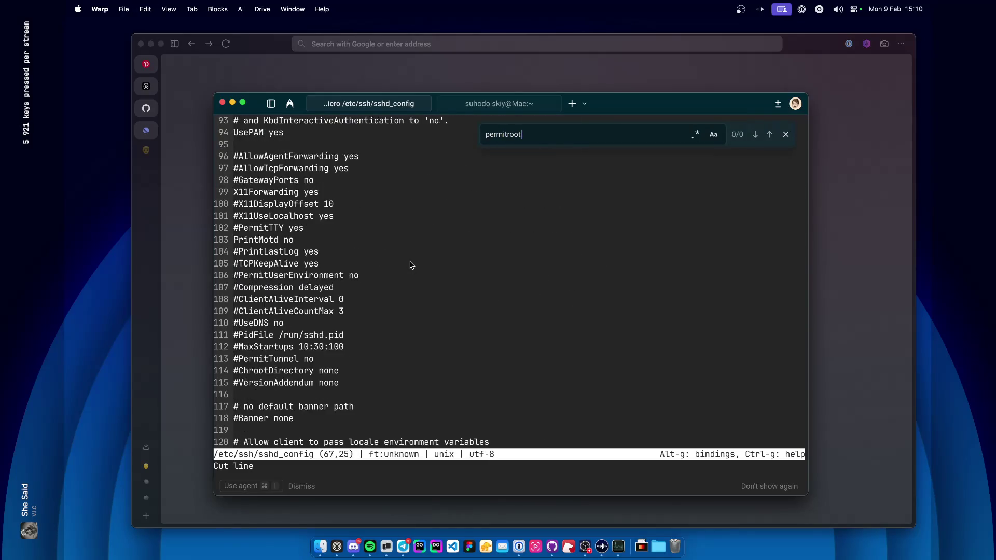
pyautogui.scroll(-13, 412, 266)
pyautogui.scroll(20, 411, 266)
pyautogui.scroll(15, 411, 266)
pyautogui.scroll(-8, 412, 265)
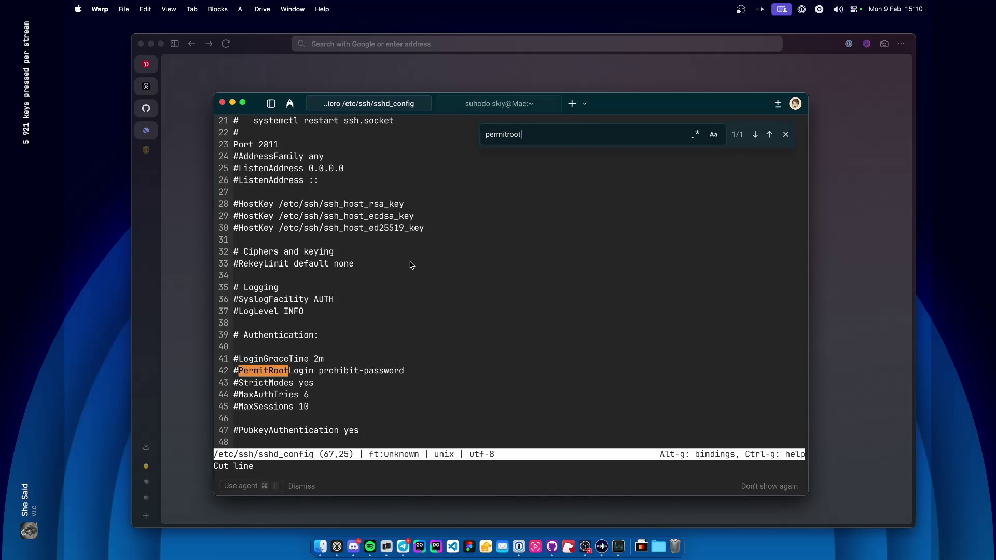
# Uncomment line 42 and change its value so it reads PermitRootLogin no.
pyautogui.click(296, 350)
pyautogui.press('Home')
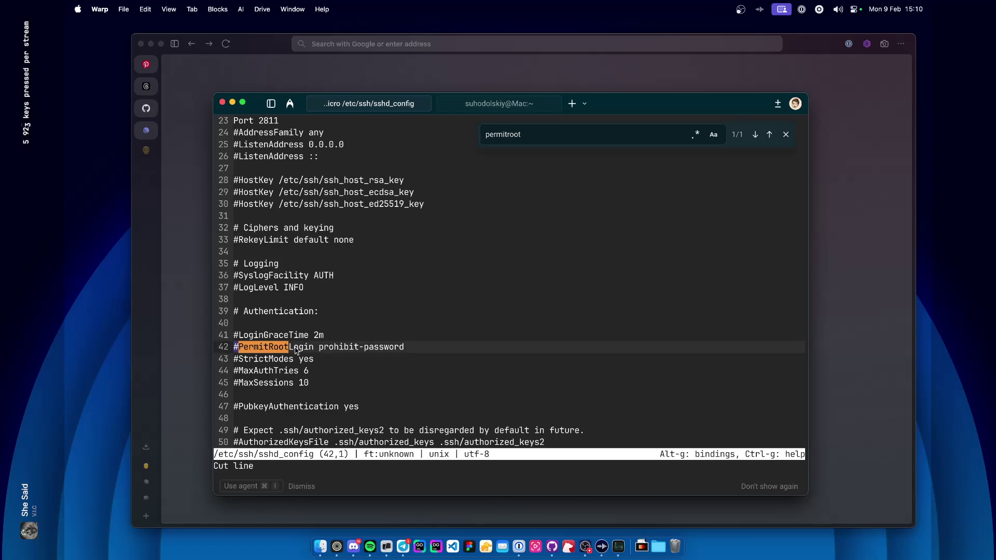
pyautogui.press('Delete')
pyautogui.press('End')
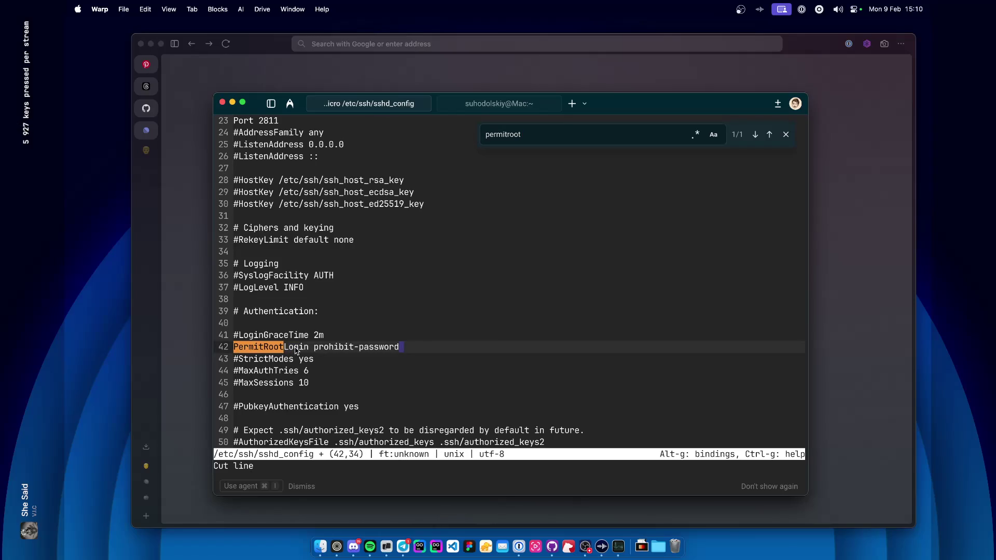
pyautogui.press('BackSpace')
pyautogui.press('BackSpace')
pyautogui.press('BackSpace')
pyautogui.press('BackSpace')
pyautogui.press('BackSpace')
pyautogui.write('no')
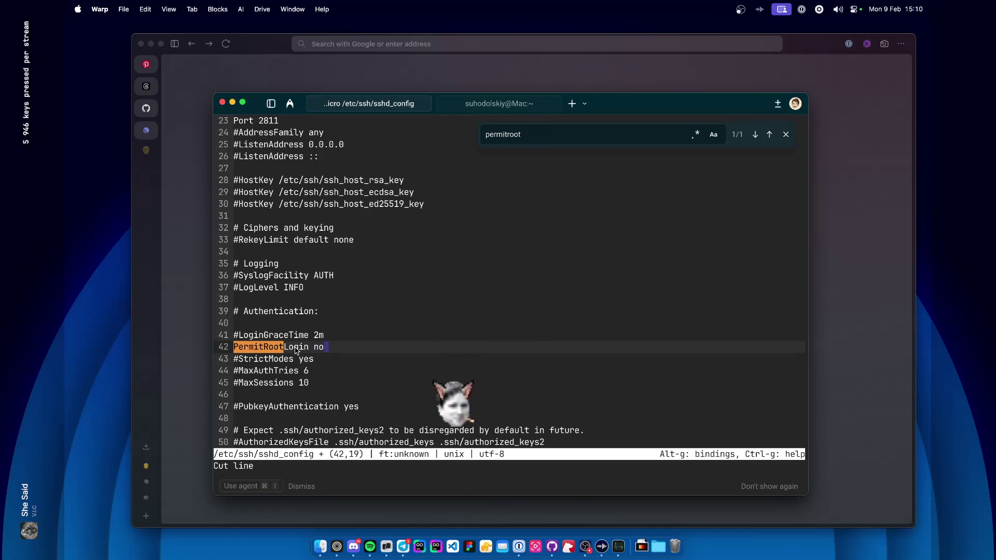
pyautogui.press('super+f')
pyautogui.write('password')
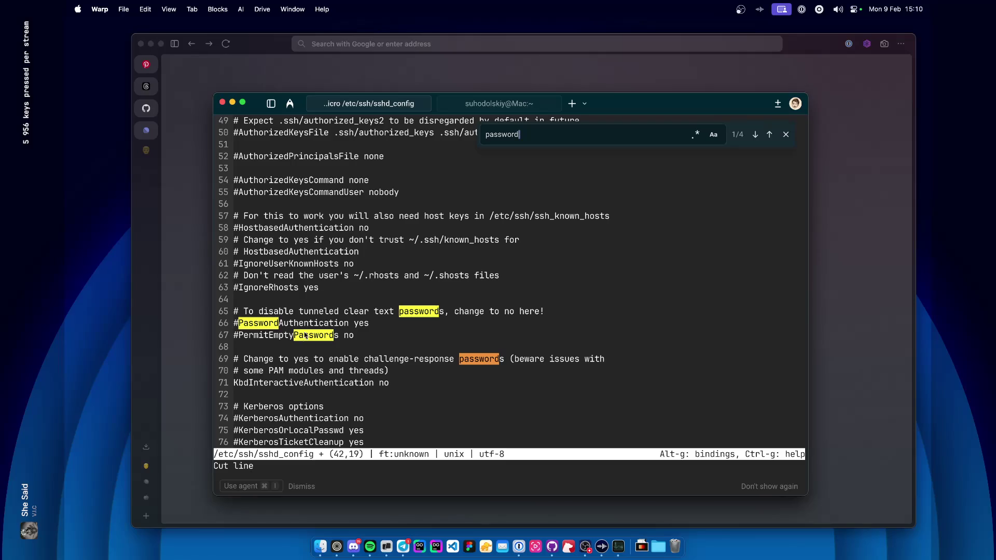
# Uncomment line 66 as PasswordAuthentication no and save with sudo confirmation.
pyautogui.click(310, 333)
pyautogui.press('Up')
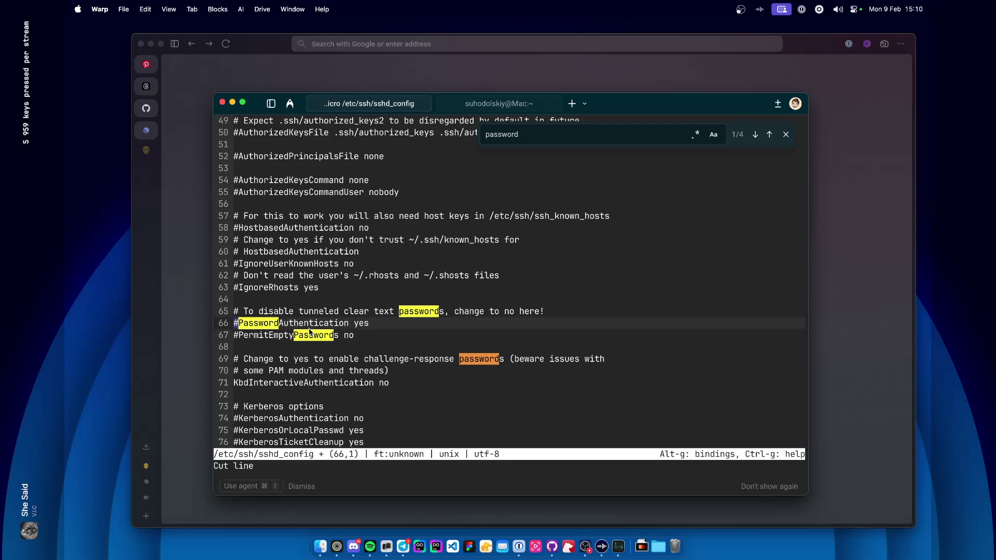
pyautogui.press('Delete')
pyautogui.press('End')
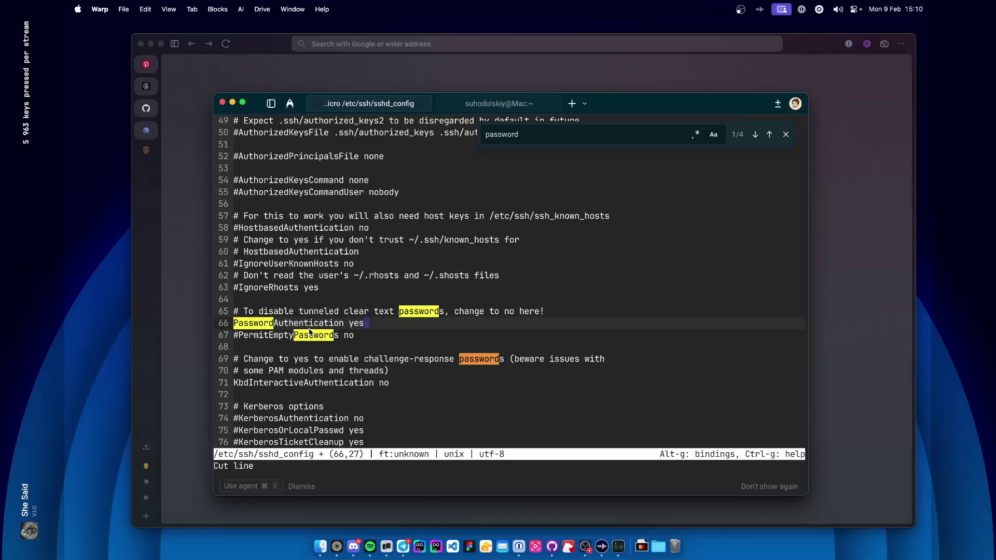
pyautogui.press('BackSpace')
pyautogui.press('BackSpace')
pyautogui.write('no')
pyautogui.press('Left')
pyautogui.press('Left')
pyautogui.press('BackSpace')
pyautogui.press('End')
pyautogui.hotkey('ctrl', 's')
pyautogui.press('y')
# Cut and undo line 66 several times, re-saving sshd_config with sudo confirmation.
pyautogui.hotkey('ctrl', 'c')
pyautogui.hotkey('ctrl', 'k')
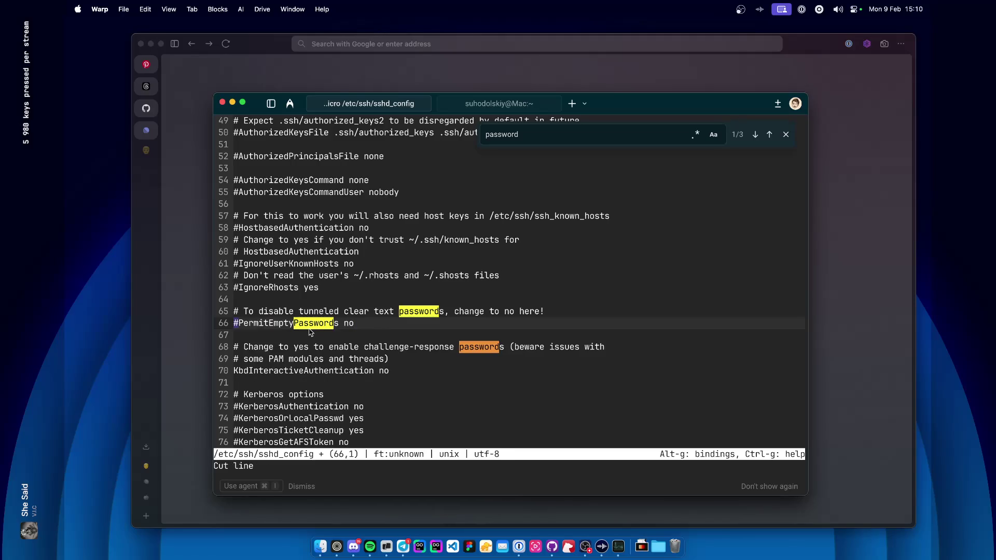
pyautogui.hotkey('ctrl', 'z')
pyautogui.hotkey('ctrl', 's')
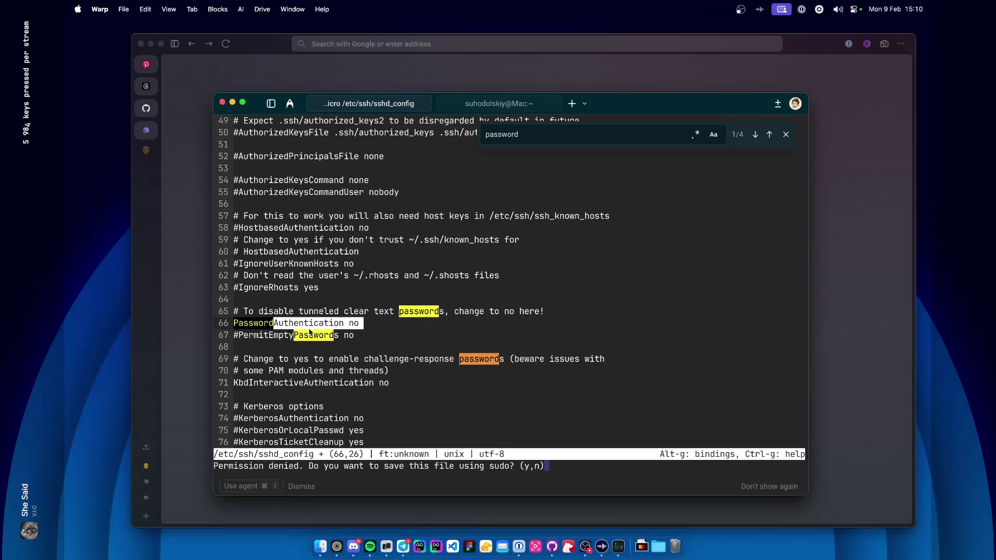
pyautogui.press('y')
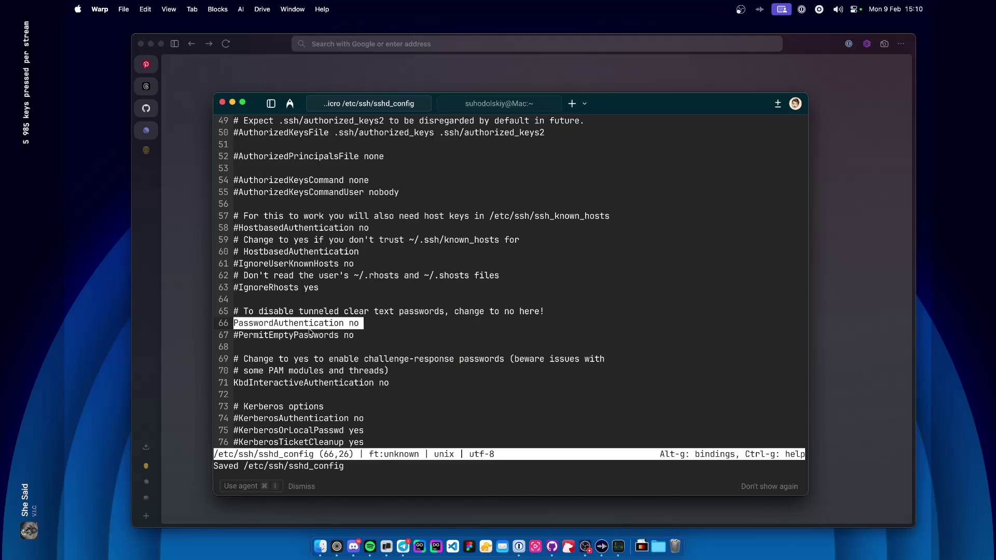
pyautogui.hotkey('ctrl', 'x')
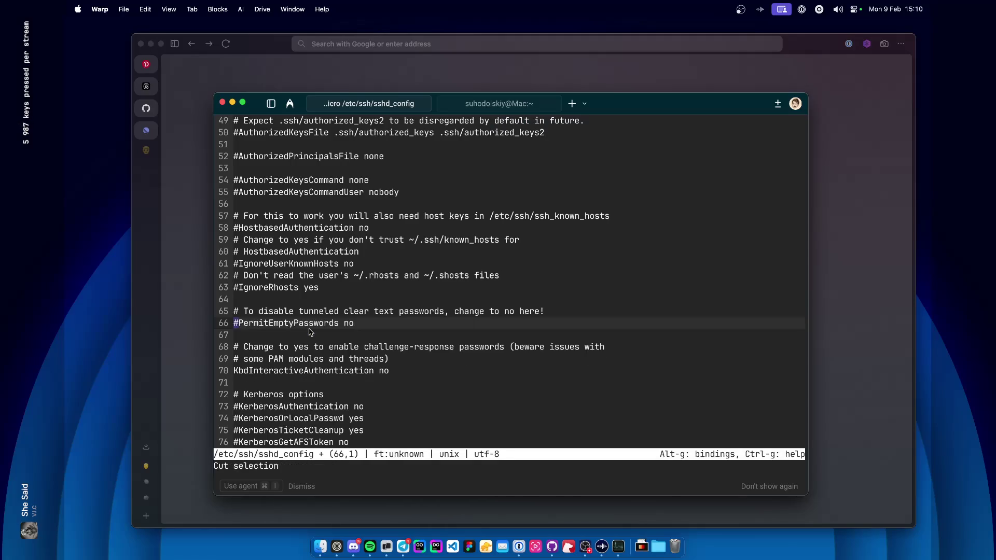
pyautogui.hotkey('ctrl', 'z')
pyautogui.hotkey('ctrl', 's')
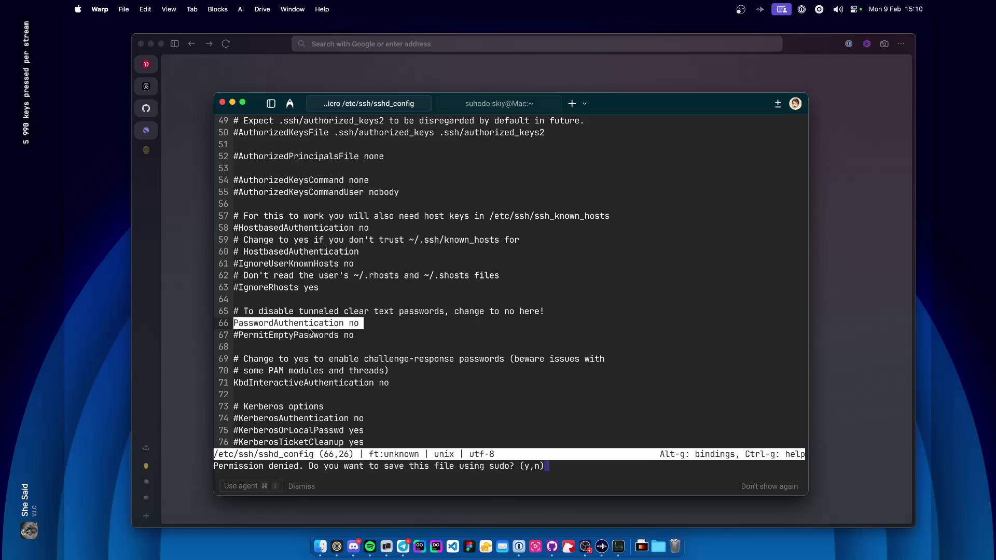
pyautogui.press('y')
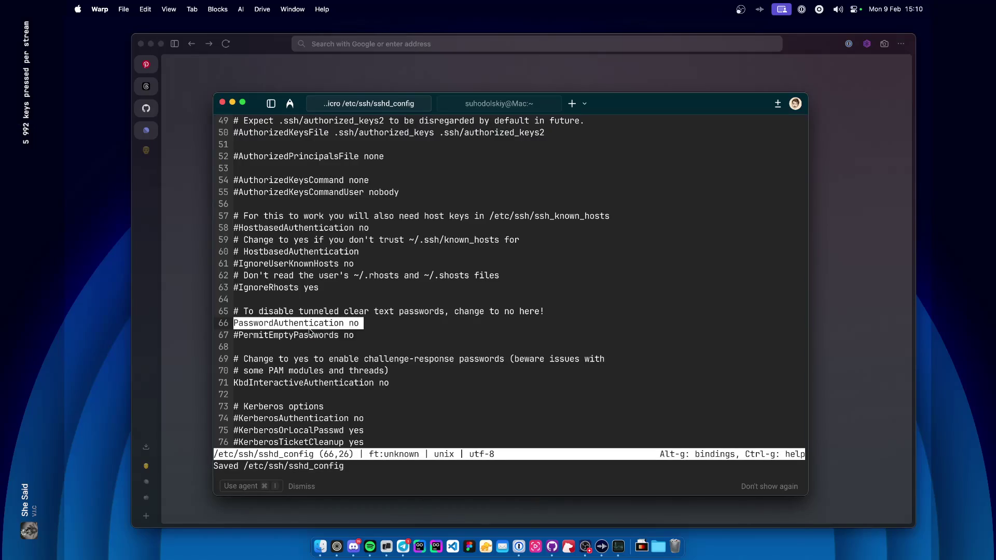
pyautogui.hotkey('ctrl', 'x')
pyautogui.write(':')
pyautogui.hotkey('ctrl', 'z')
pyautogui.hotkey('ctrl', 'z')
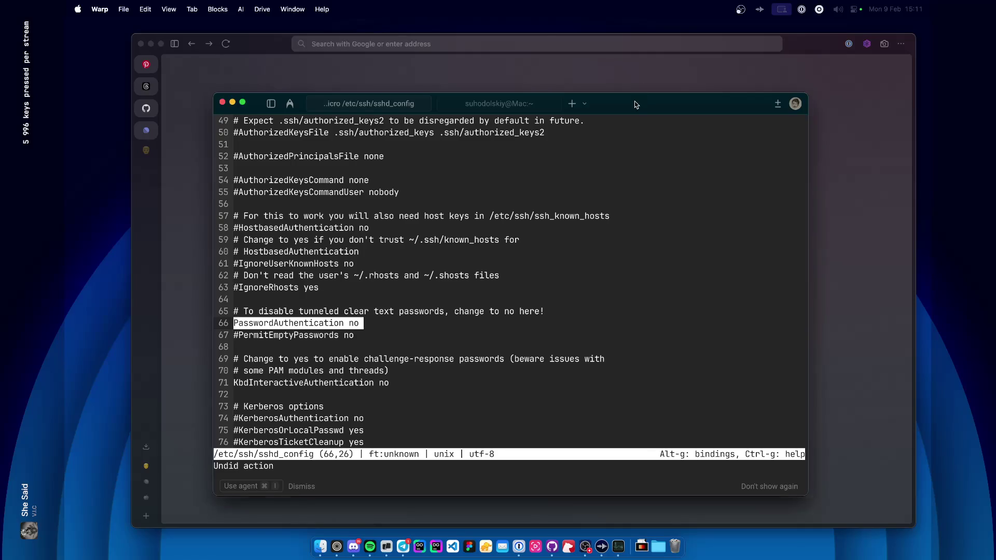
# Check that line 66 of sshd_config reads PasswordAuthentication no, then launch Elgato Studio.
pyautogui.moveTo(636, 104); pyautogui.dragTo(638, 102)
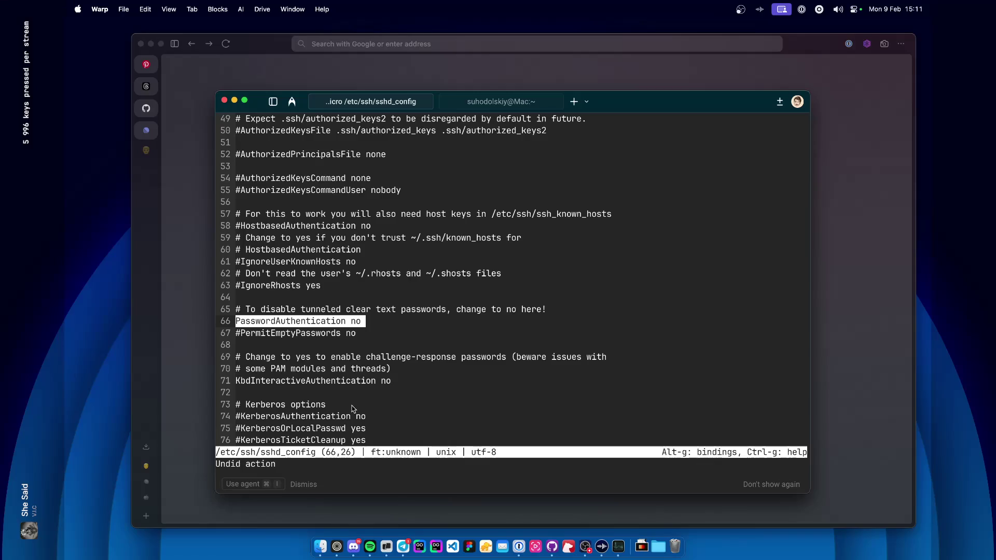
pyautogui.click(385, 300)
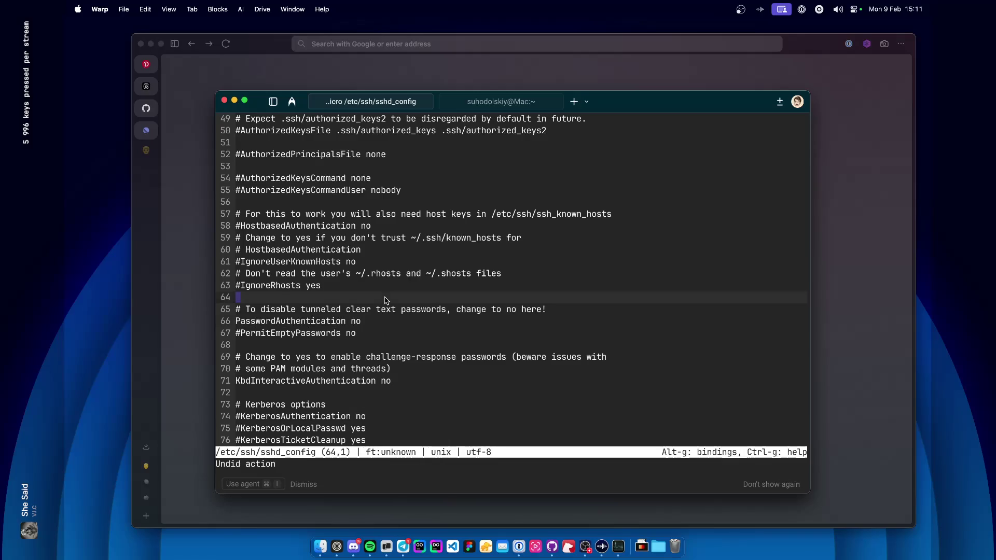
pyautogui.press('Down')
pyautogui.press('Down')
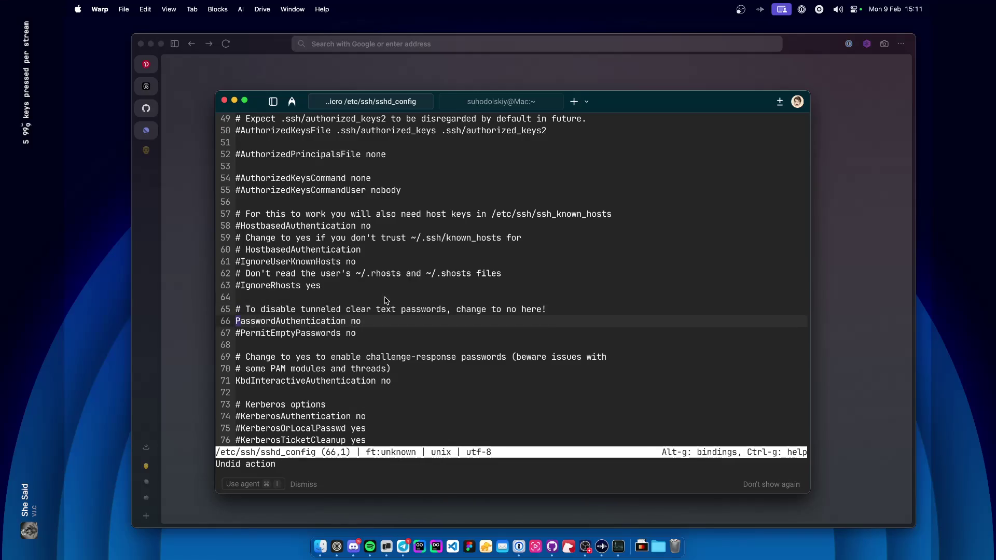
pyautogui.press('Escape')
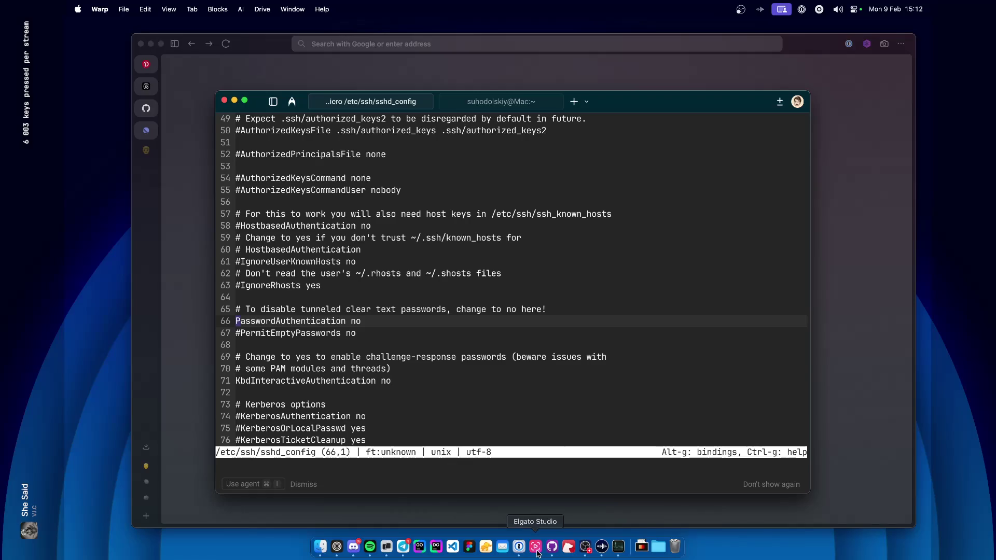
pyautogui.click(537, 554)
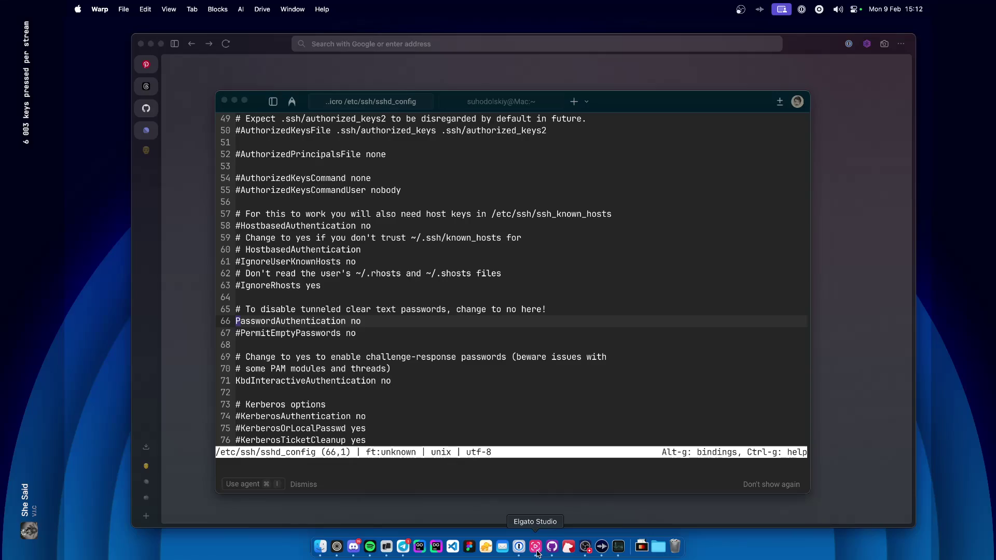
# Reposition the Elgato Studio capture window toward the right side of the screen.
pyautogui.moveTo(560, 156); pyautogui.dragTo(525, 141)
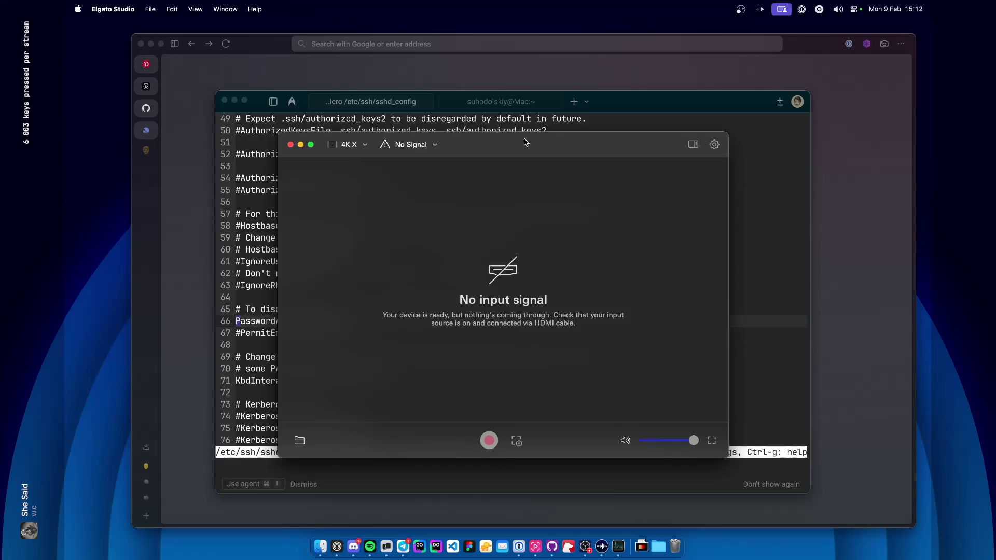
pyautogui.moveTo(525, 142); pyautogui.dragTo(518, 140)
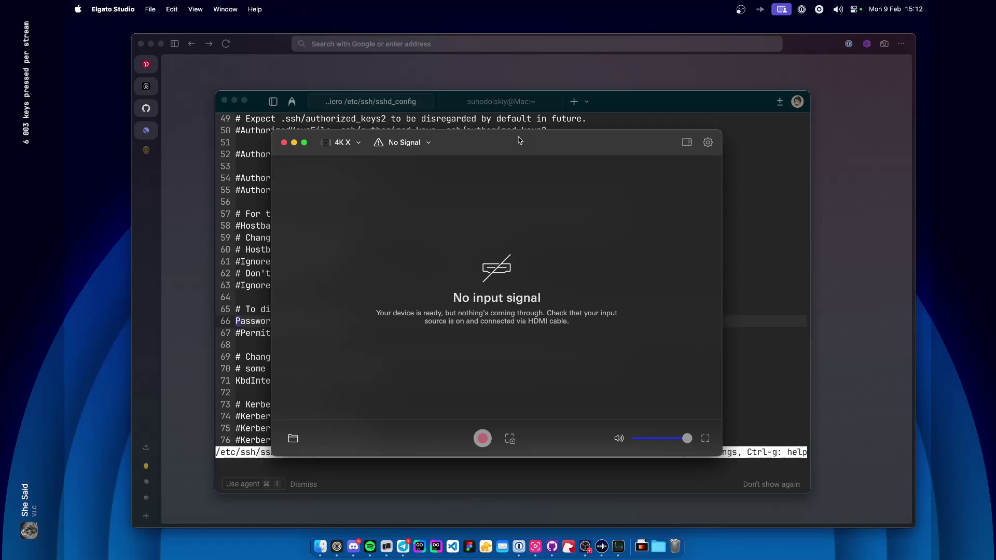
pyautogui.moveTo(519, 140); pyautogui.dragTo(728, 181)
# Hide the Warp terminal and close the Zen browser window to clear the desktop.
pyautogui.click(418, 114)
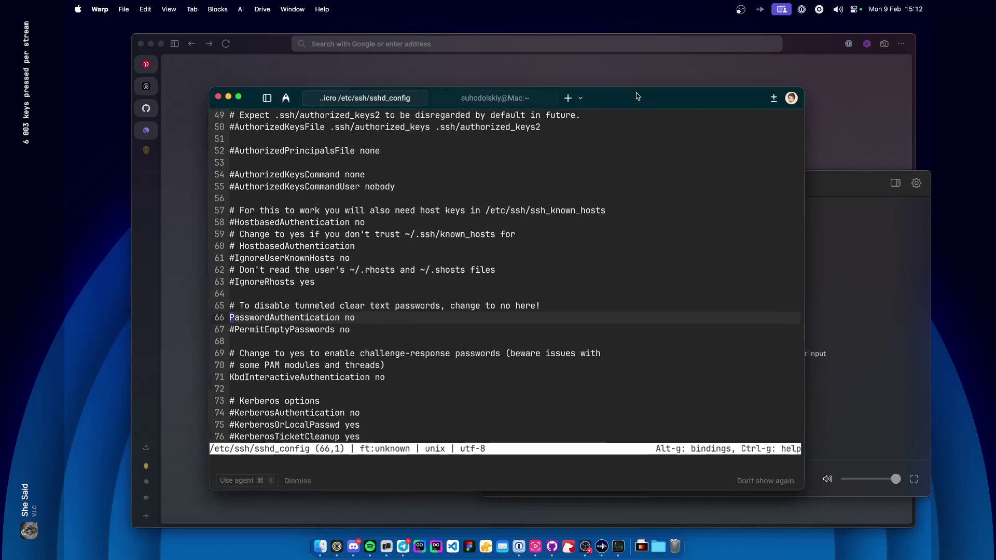
pyautogui.moveTo(417, 114); pyautogui.dragTo(388, 102)
pyautogui.hotkey('ctrl', '`')
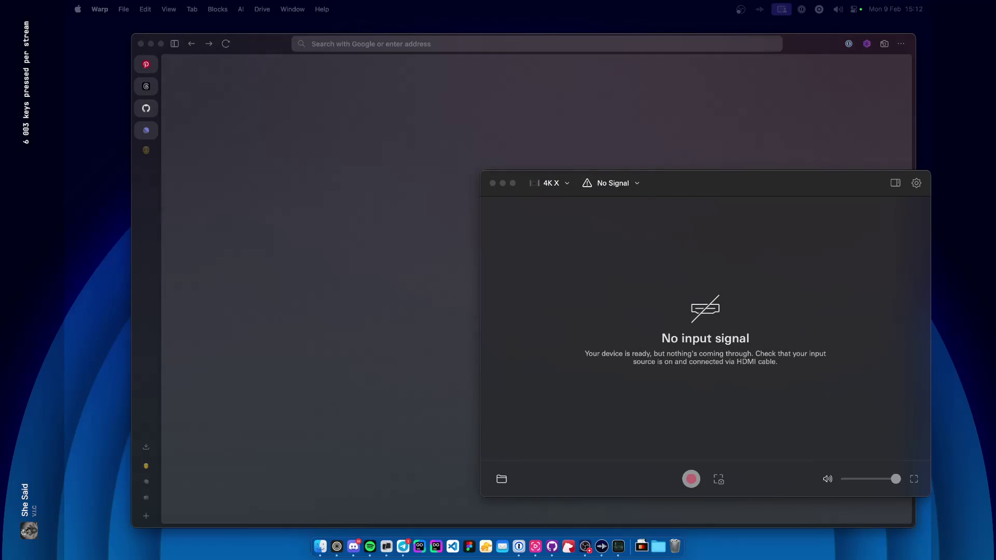
pyautogui.click(257, 59)
pyautogui.click(141, 44)
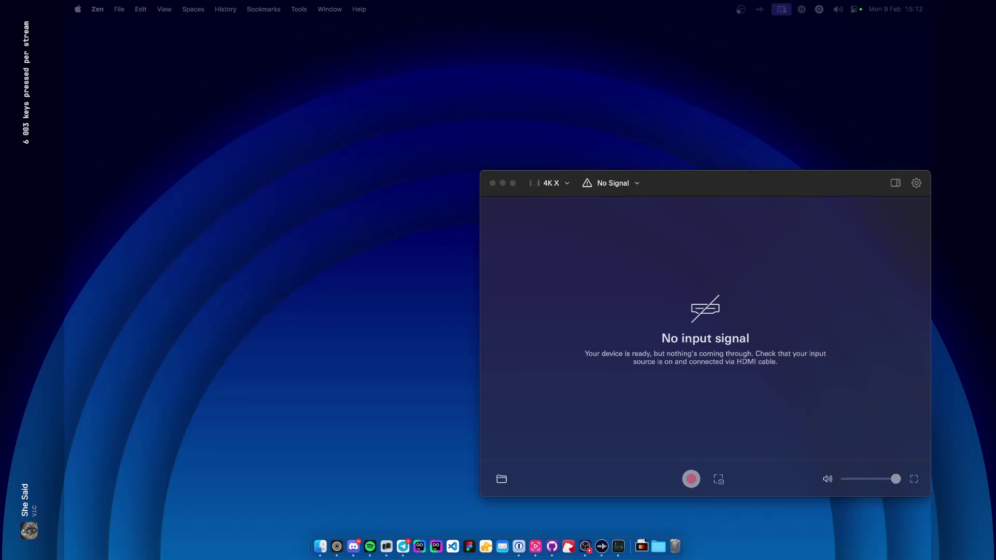
pyautogui.press('super+w')
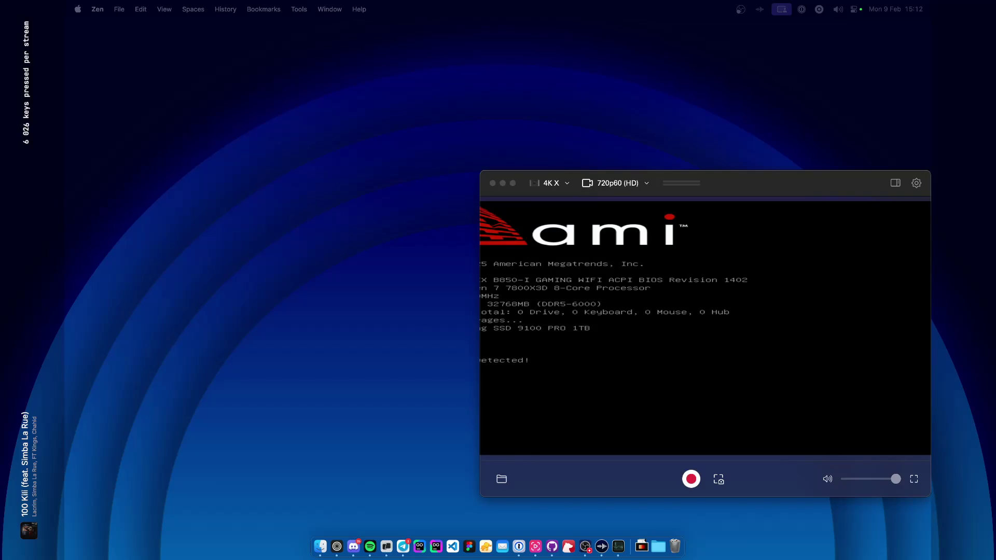
# Move the Elgato Studio window with the 720p60 PC feed toward screen centre.
pyautogui.moveTo(749, 196); pyautogui.dragTo(496, 176)
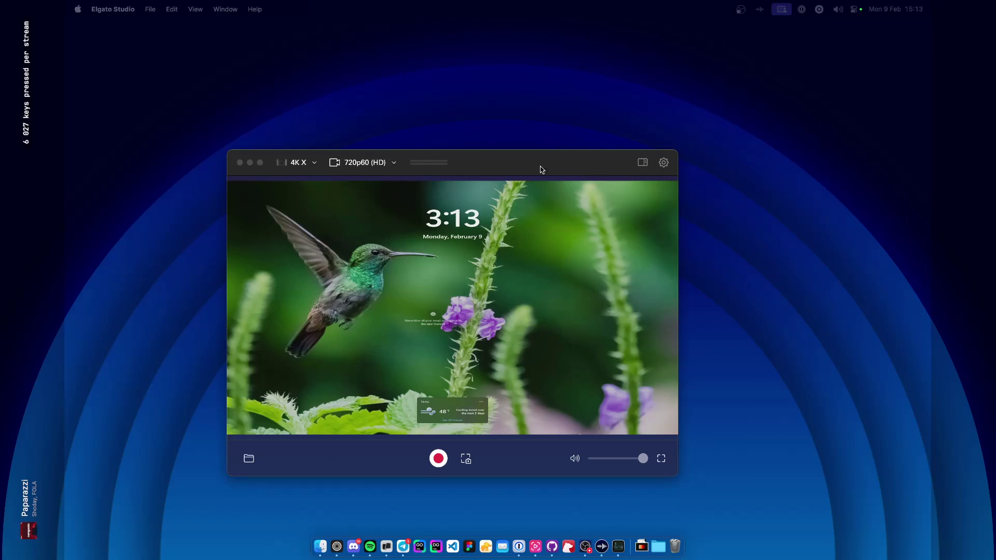
# Nudge the capture window slightly right and down, then close it after the signal drops.
pyautogui.moveTo(540, 167); pyautogui.dragTo(555, 160)
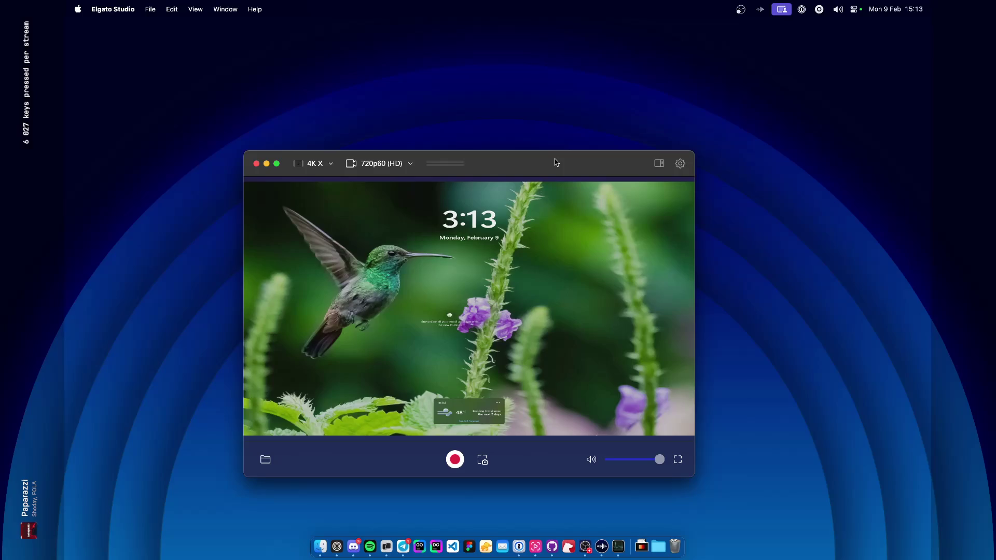
pyautogui.moveTo(555, 161)
pyautogui.mouseDown()
pyautogui.moveTo(571, 173)
pyautogui.moveTo(560, 167)
pyautogui.mouseUp()
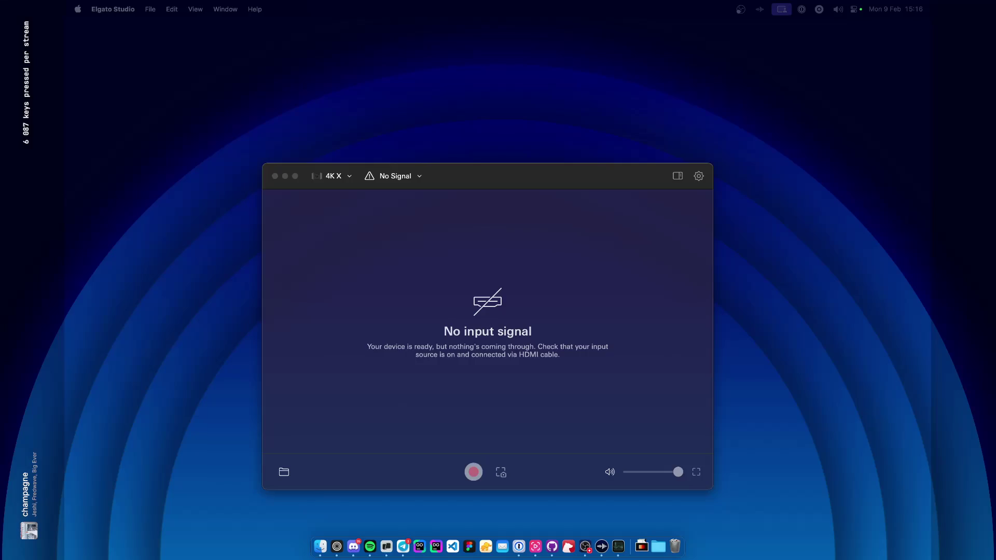
pyautogui.click(274, 177)
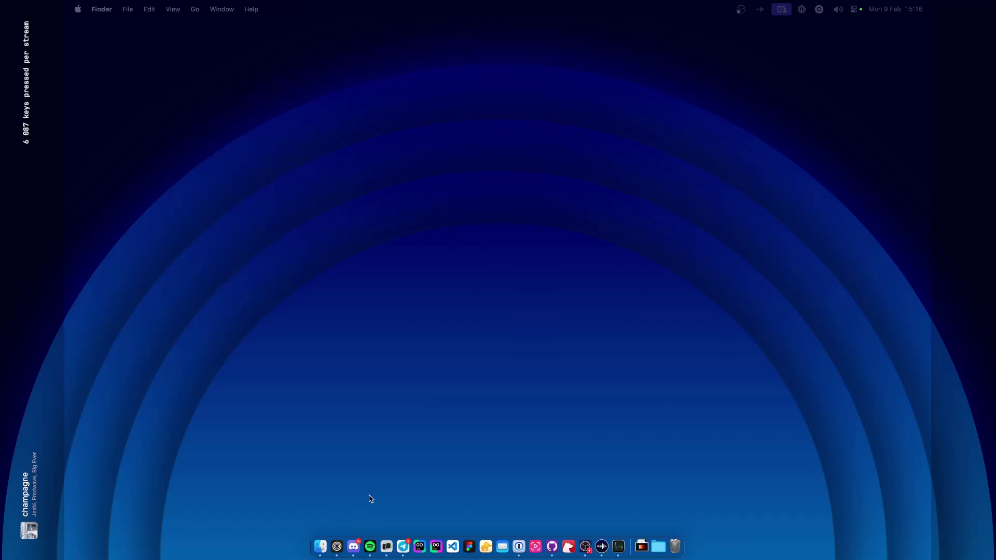
# Open a new Zen browser window from its Dock icon's context menu.
pyautogui.rightClick(336, 547)
pyautogui.click(367, 452)
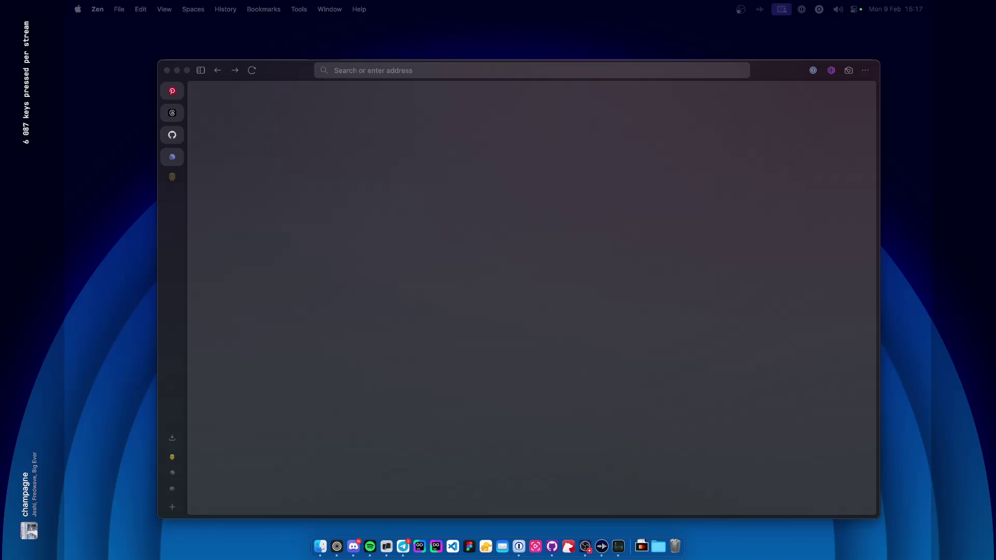
# Switch from the empty Zen window to Telegram.
pyautogui.press('super+Tab')
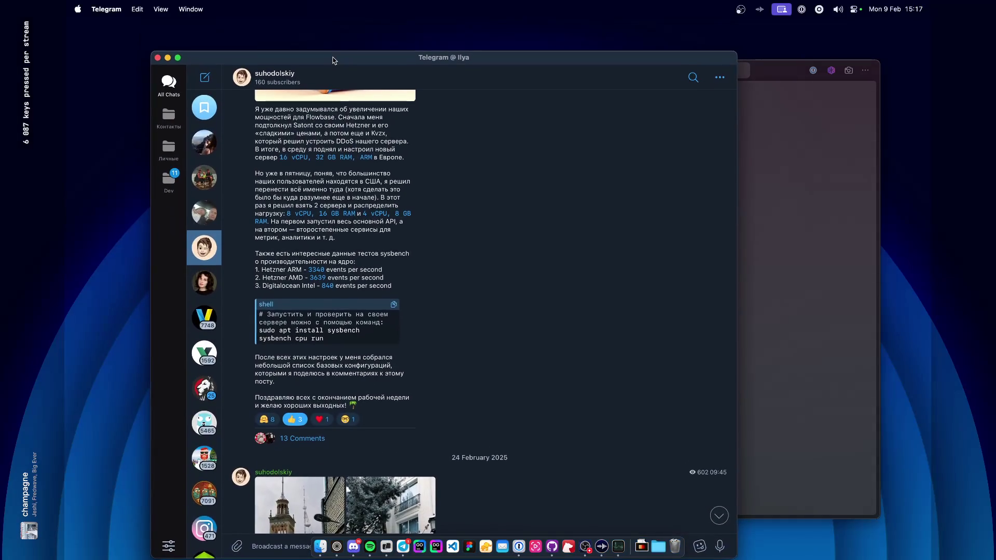
# Resize Telegram, scroll to the 15 January 2025 Satechi hub post, and open its photos.
pyautogui.hotkey('ctrl', 'alt', 'c')
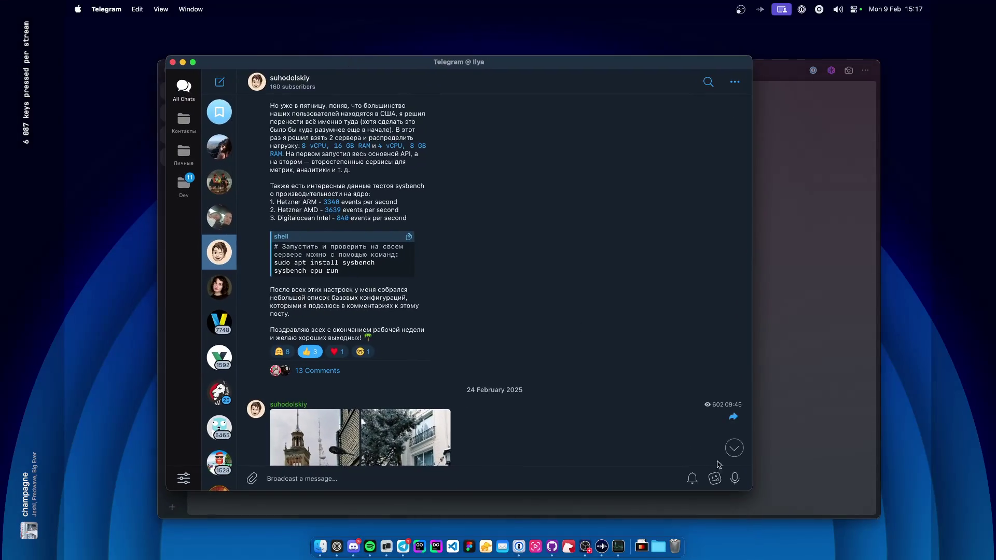
pyautogui.scroll(10, 631, 307)
pyautogui.scroll(15, 631, 306)
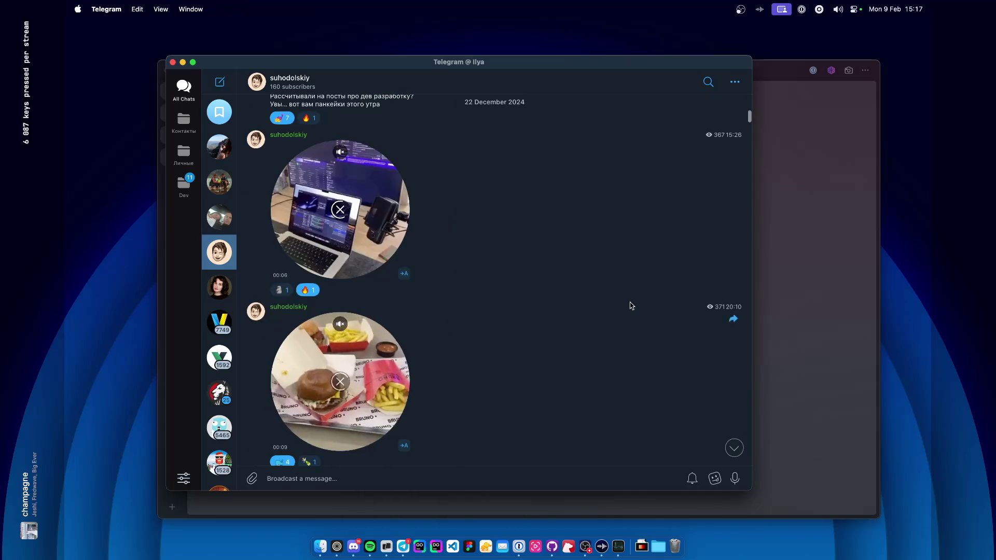
pyautogui.scroll(-15, 631, 307)
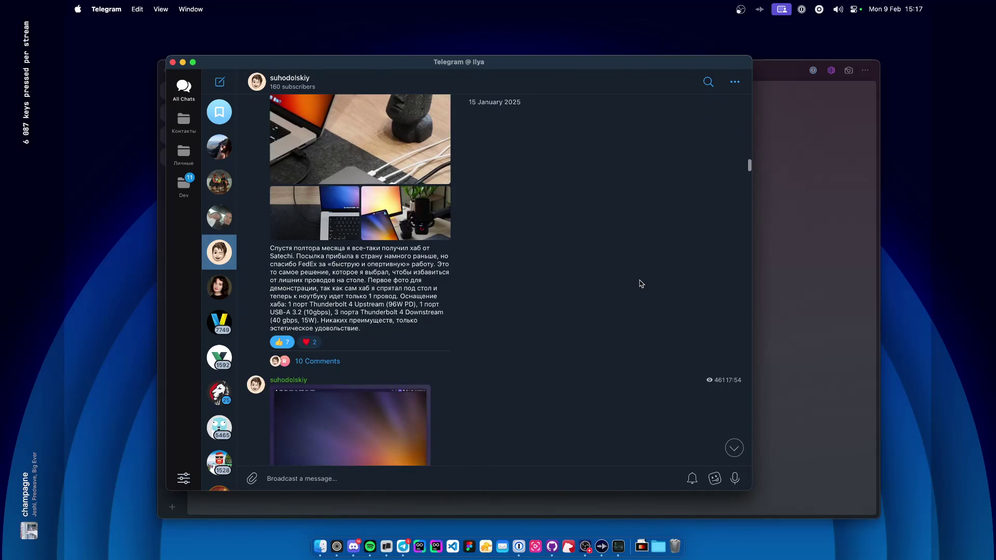
pyautogui.scroll(5, 532, 285)
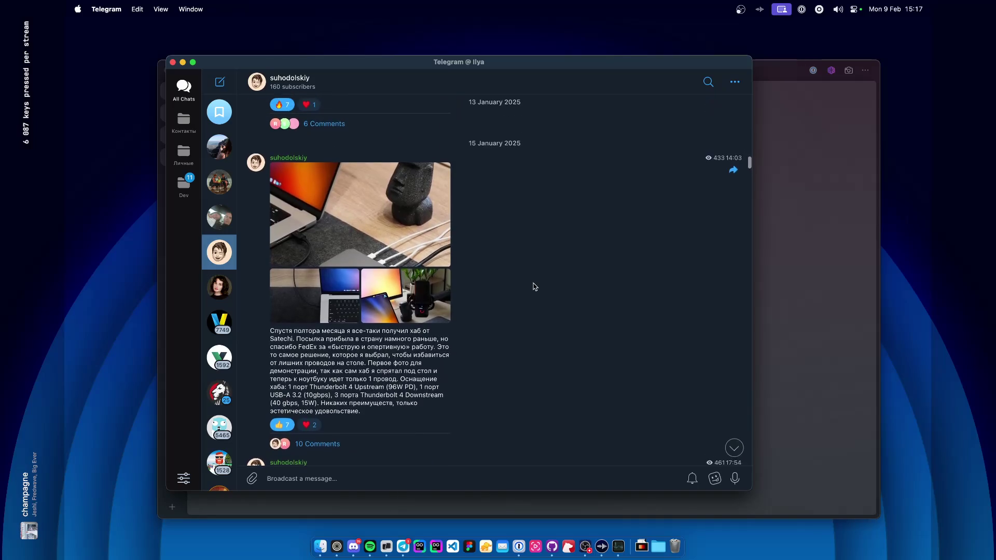
pyautogui.click(424, 299)
# Step back to the album's first photo of the Thunderbolt hub cabled to the laptop.
pyautogui.press('Left')
pyautogui.press('Left')
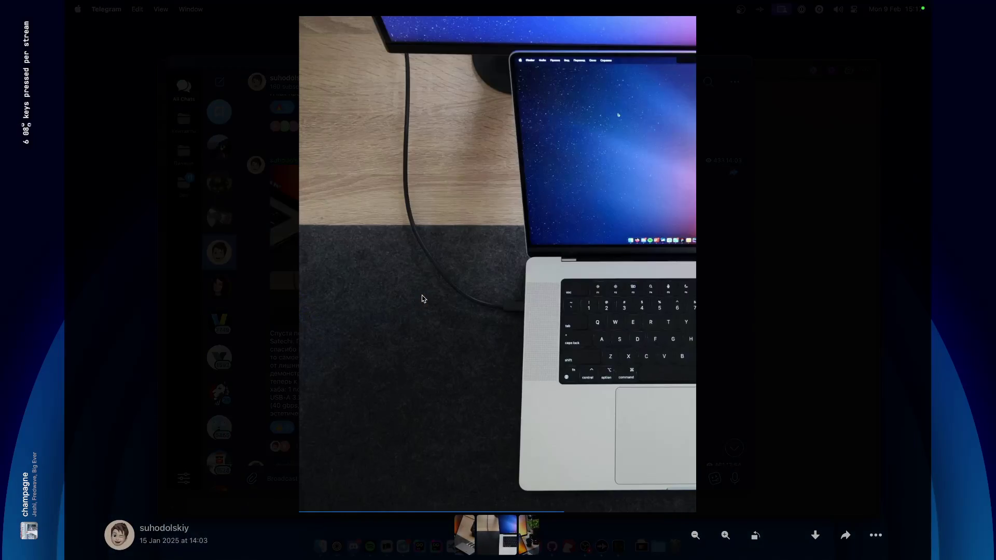
pyautogui.scroll(2, 487, 371)
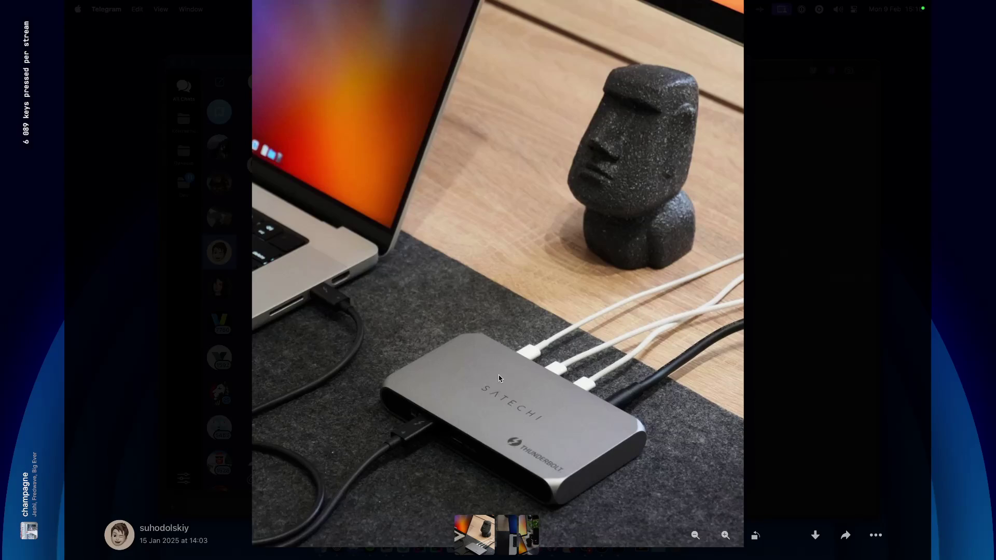
pyautogui.scroll(-5, 522, 385)
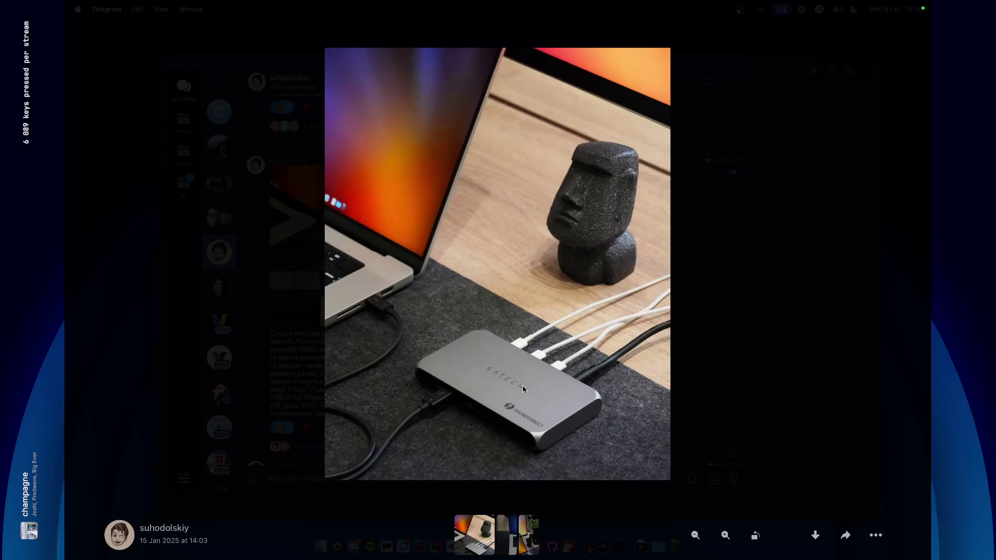
# Shrink the hub photo to a fitted size, then move to the next album photo.
pyautogui.click(535, 386)
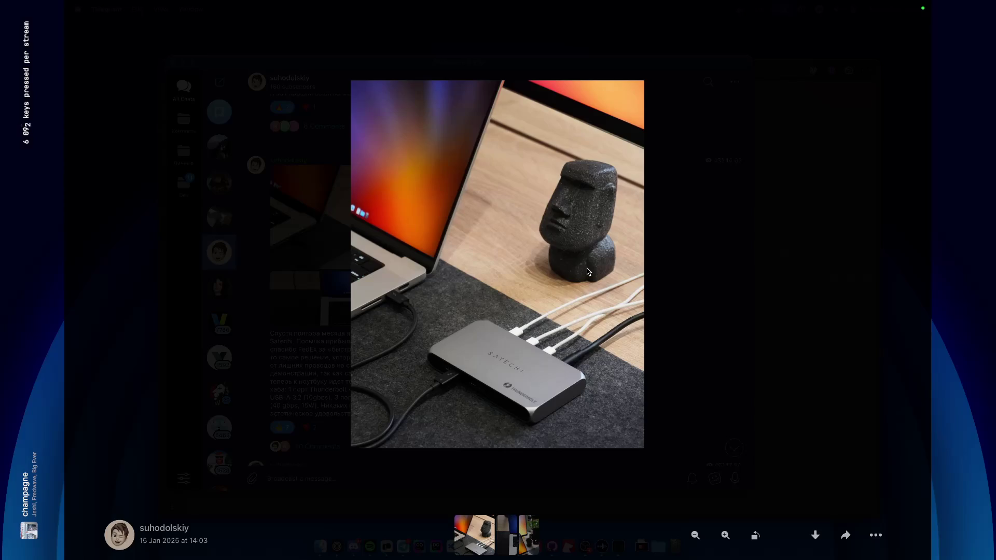
pyautogui.click(510, 538)
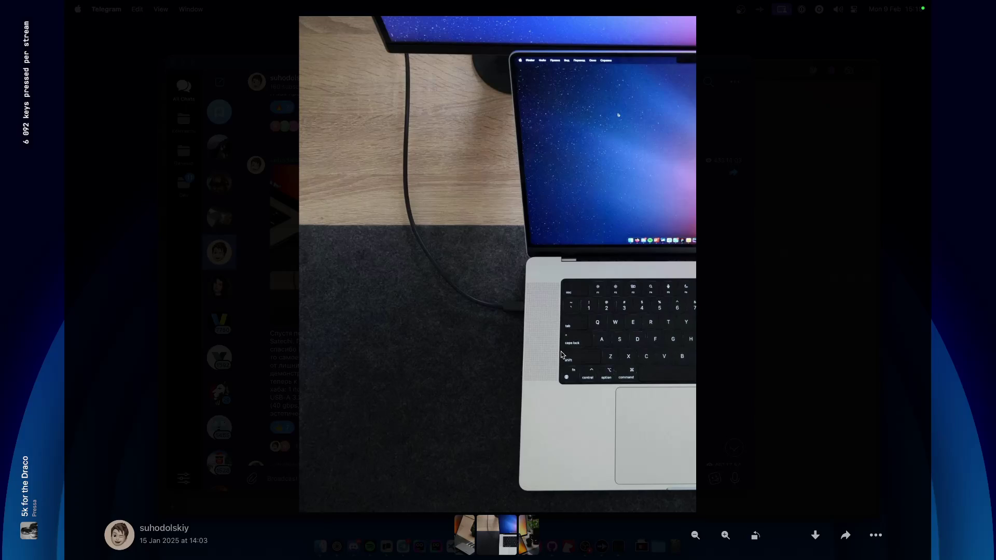
# Advance to the next desk photo showing laptop, monitor, figurine, plants and charging dock.
pyautogui.press('Right')
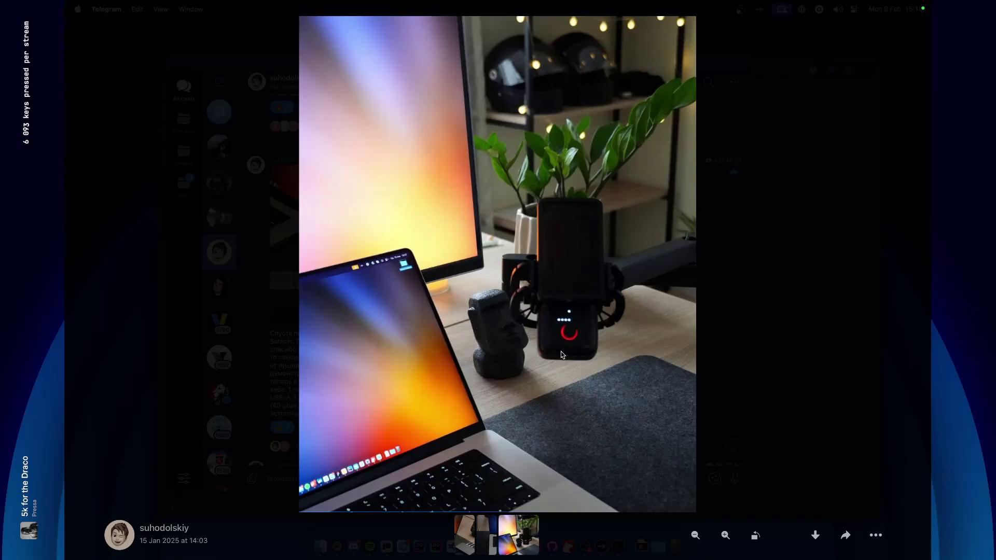